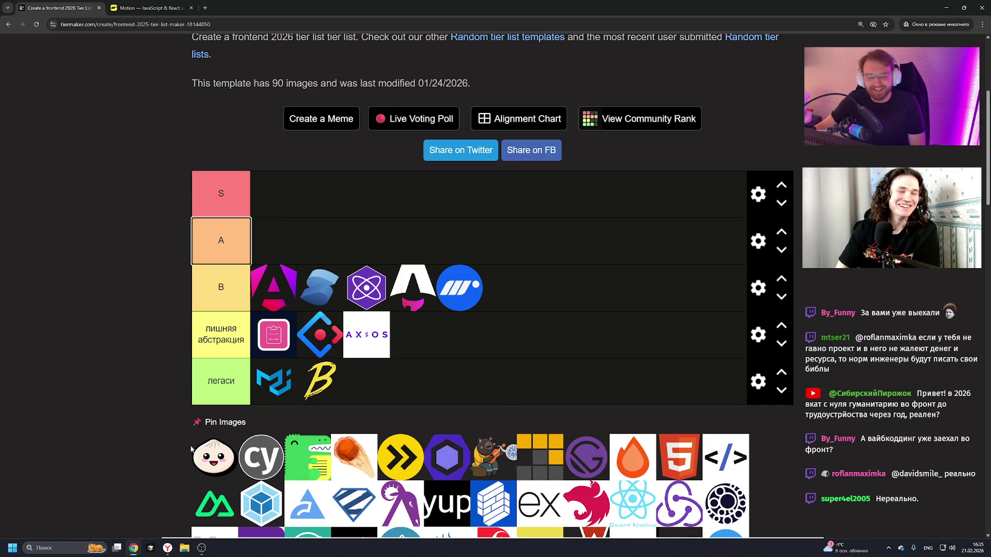
# - Place the Bun logo in the легаси tier and close the Motion tab
pyautogui.moveTo(192, 449); pyautogui.dragTo(384, 392)
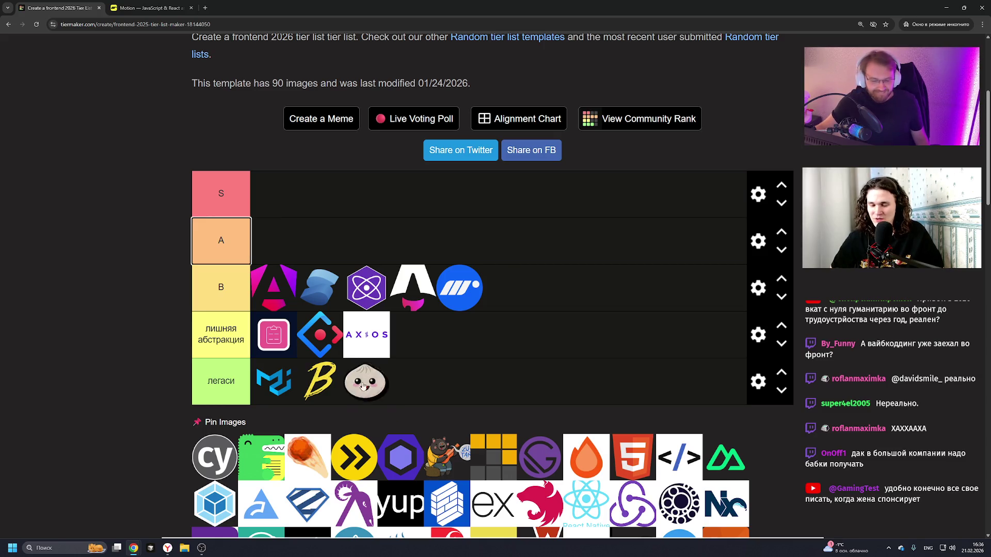
pyautogui.click(191, 8)
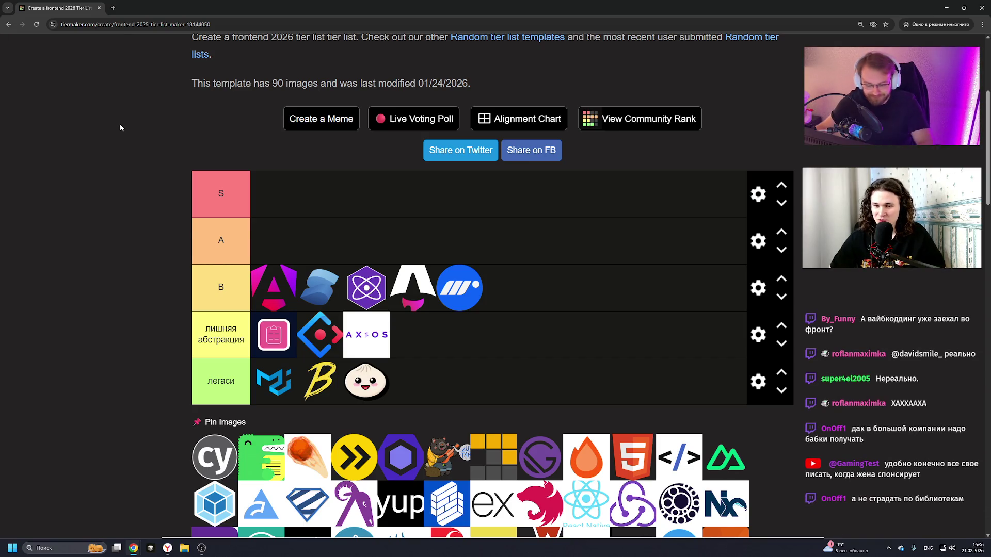
# - Put the browser in fullscreen and begin editing the A tier's name
pyautogui.press('F11')
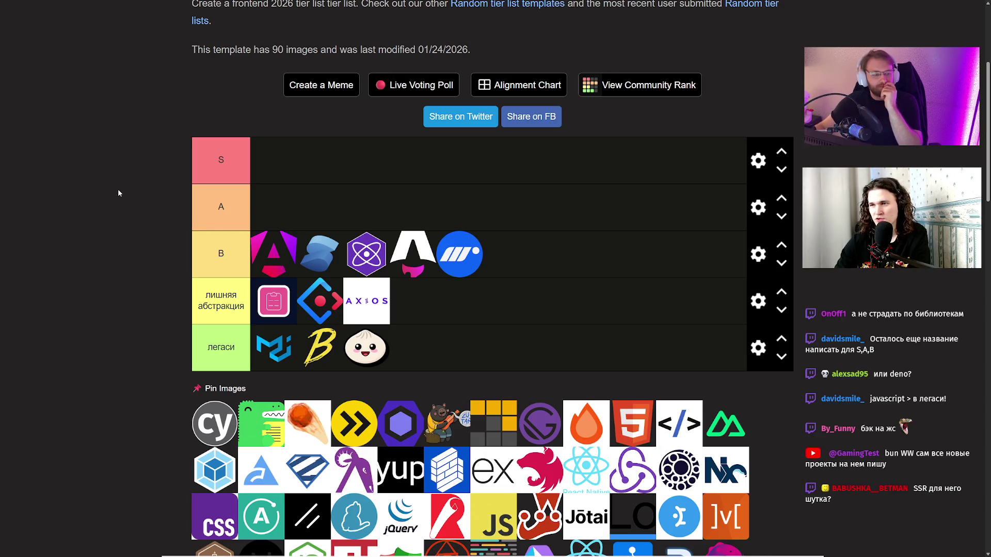
pyautogui.press('Tab')
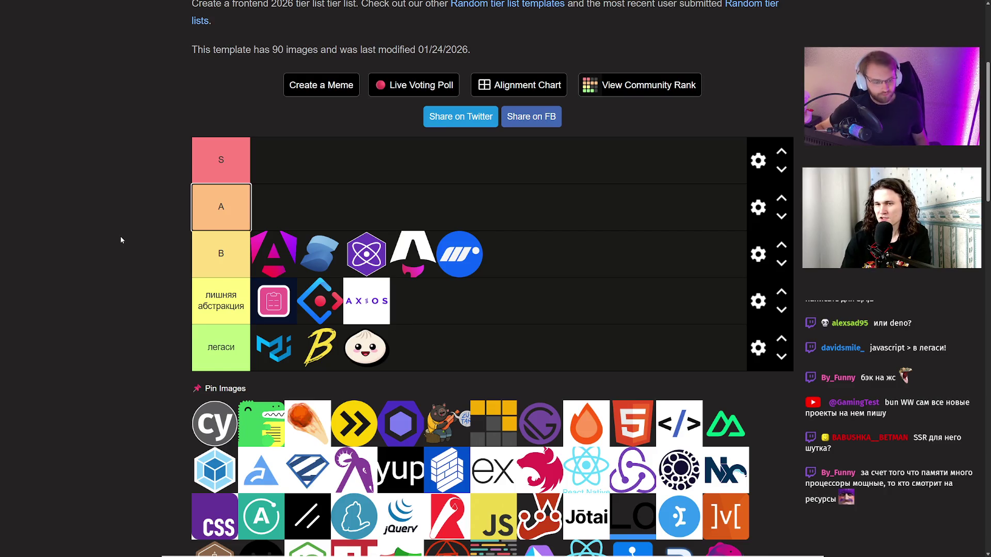
pyautogui.press('Escape')
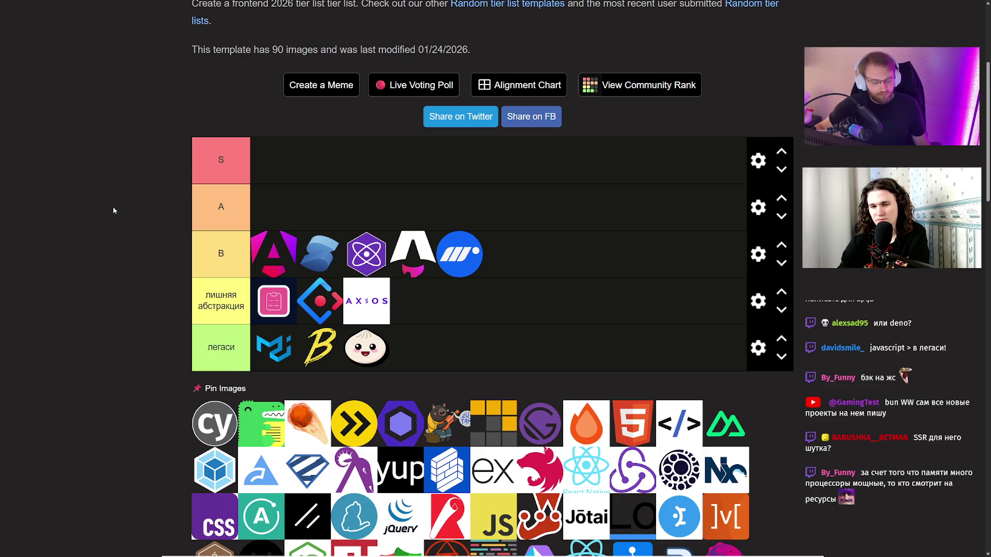
pyautogui.click(219, 207)
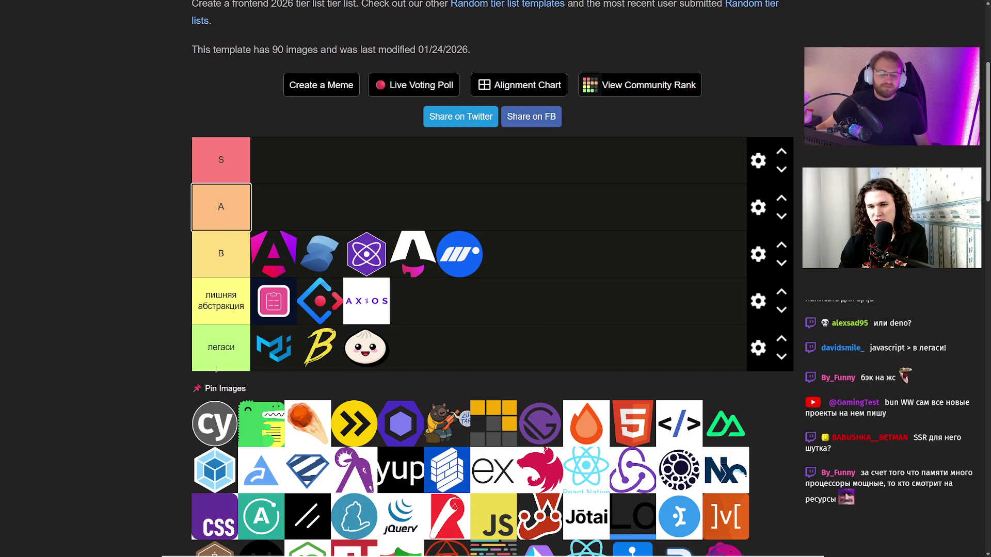
# - Place Cypress in tier A and add the green dinosaur logo to лишняя абстракция
pyautogui.moveTo(209, 424); pyautogui.dragTo(273, 209)
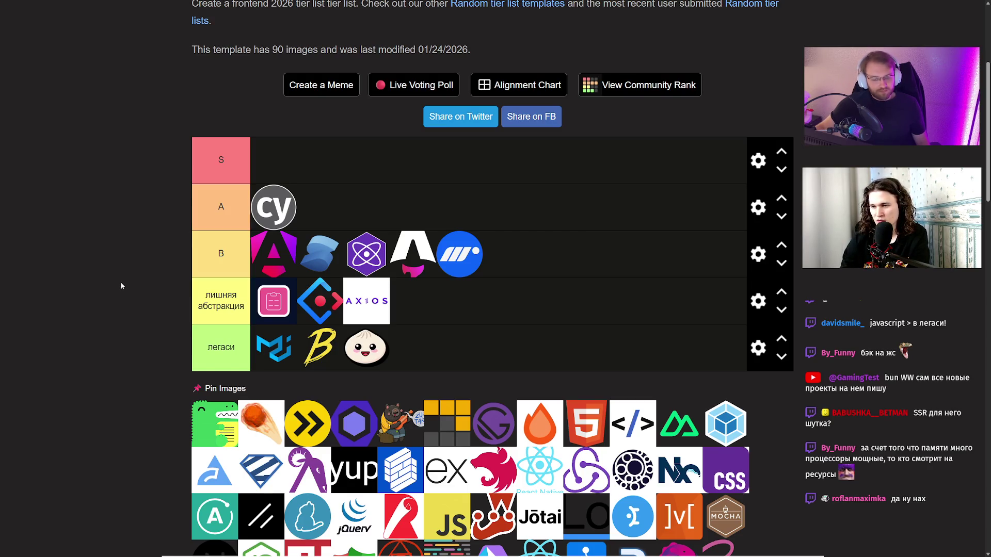
pyautogui.press('Tab')
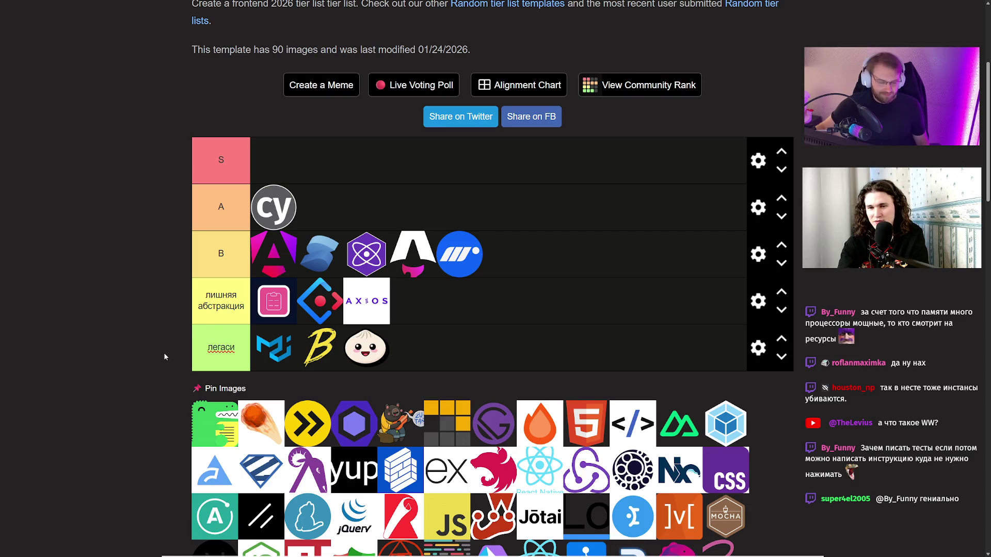
pyautogui.moveTo(206, 408); pyautogui.dragTo(413, 302)
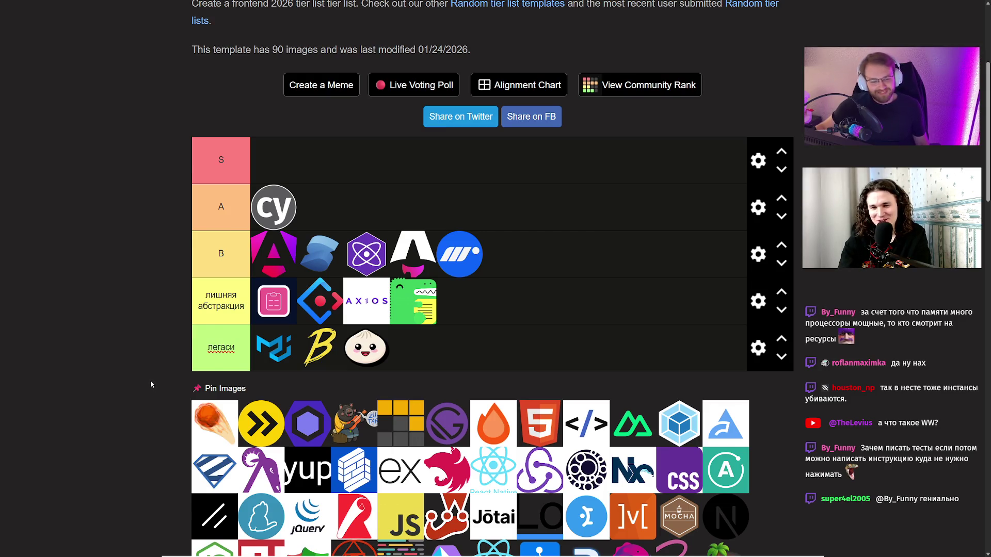
# - Add the orange meteor logo to the end of the лишняя абстракция tier
pyautogui.moveTo(215, 423)
pyautogui.mouseDown()
pyautogui.moveTo(275, 381)
pyautogui.moveTo(459, 301)
pyautogui.mouseUp()
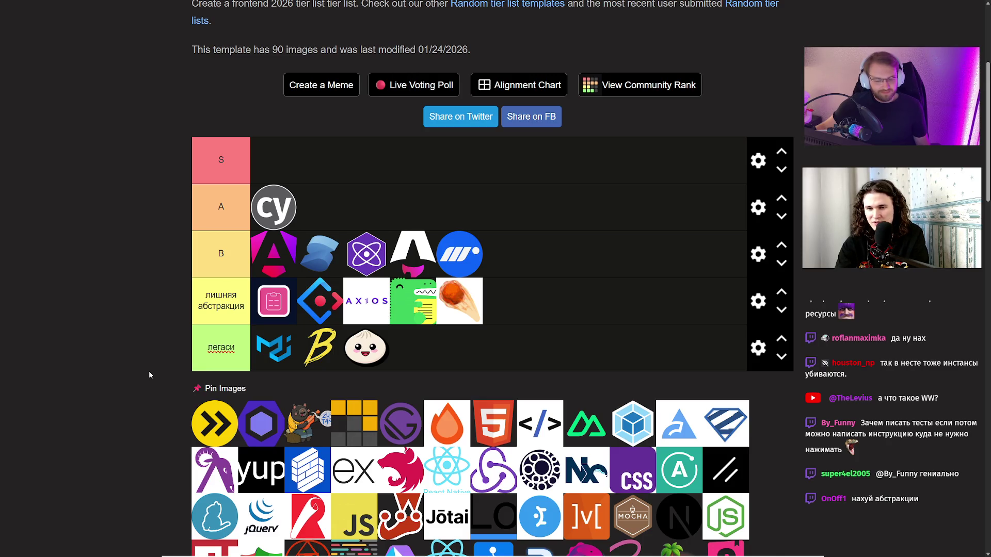
# - Add the yellow double-chevron logo to лишняя абстракция and the purple hexagon to tier A
pyautogui.moveTo(206, 422); pyautogui.dragTo(538, 305)
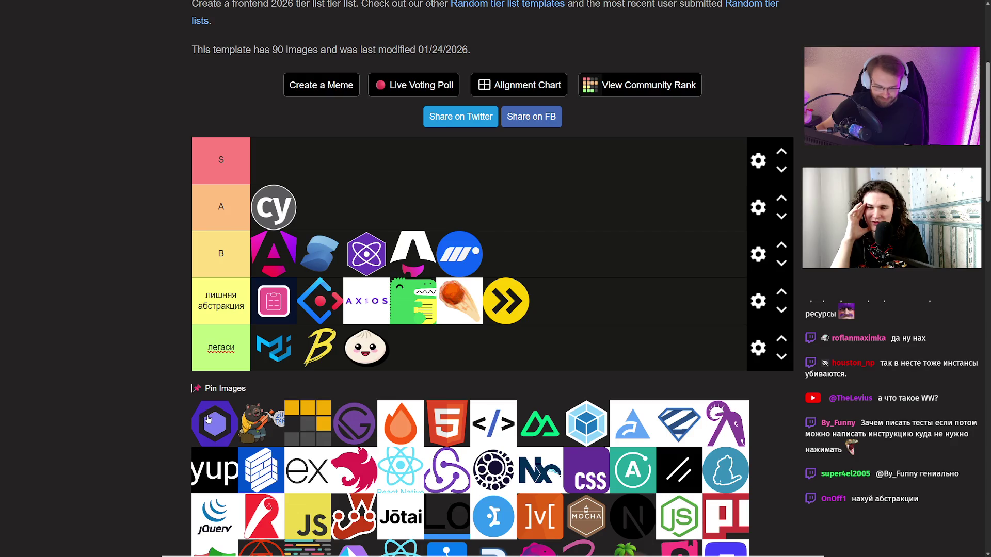
pyautogui.moveTo(208, 419)
pyautogui.mouseDown()
pyautogui.moveTo(269, 340)
pyautogui.moveTo(318, 208)
pyautogui.mouseUp()
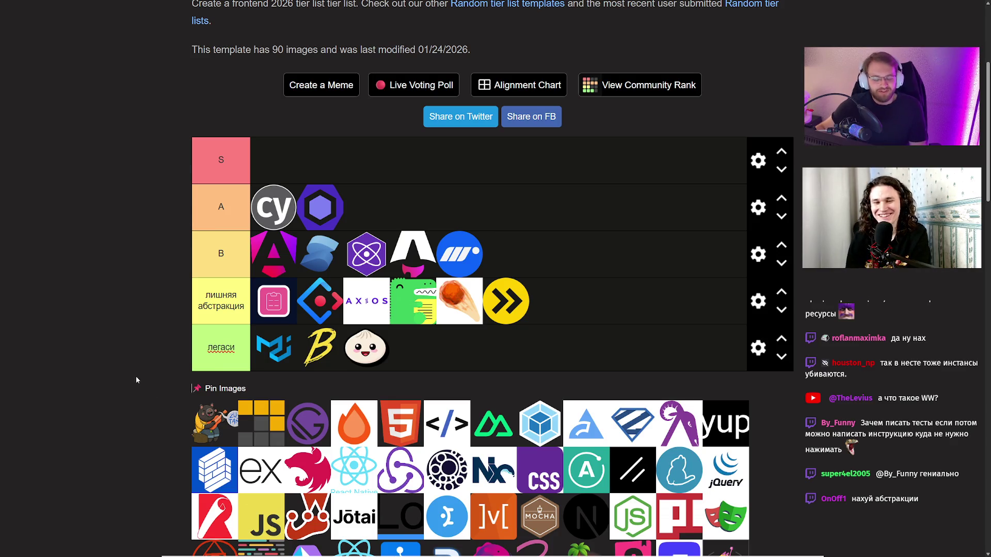
# - Move the Zustand bear logo to the end of the легаси tier
pyautogui.moveTo(136, 378); pyautogui.dragTo(305, 384)
pyautogui.moveTo(223, 403); pyautogui.dragTo(485, 354)
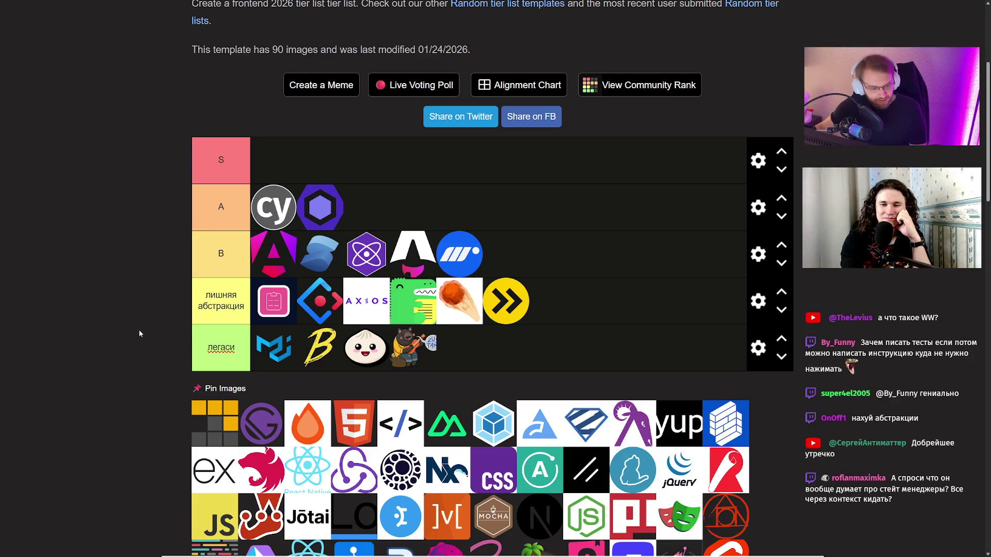
pyautogui.click(129, 308)
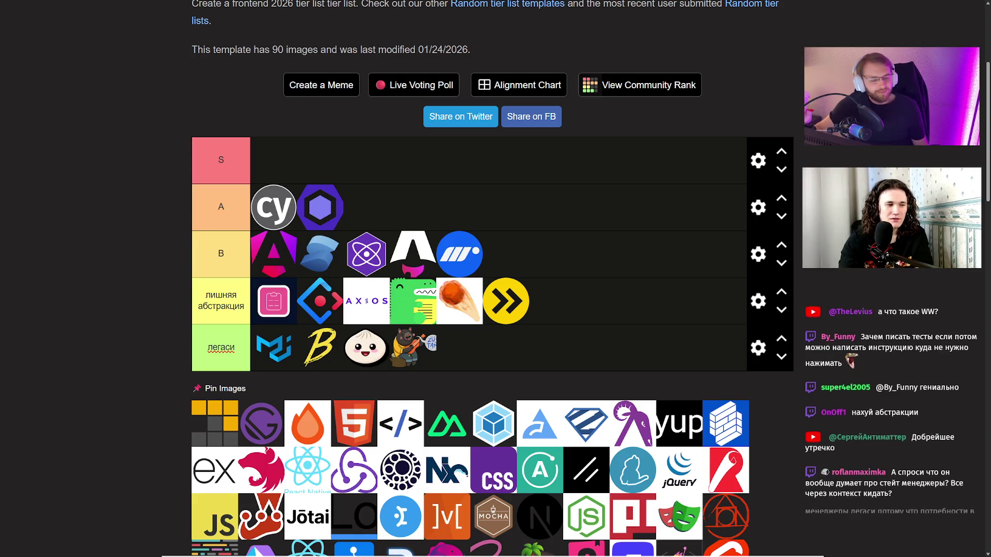
pyautogui.hotkey('shift', 'Tab')
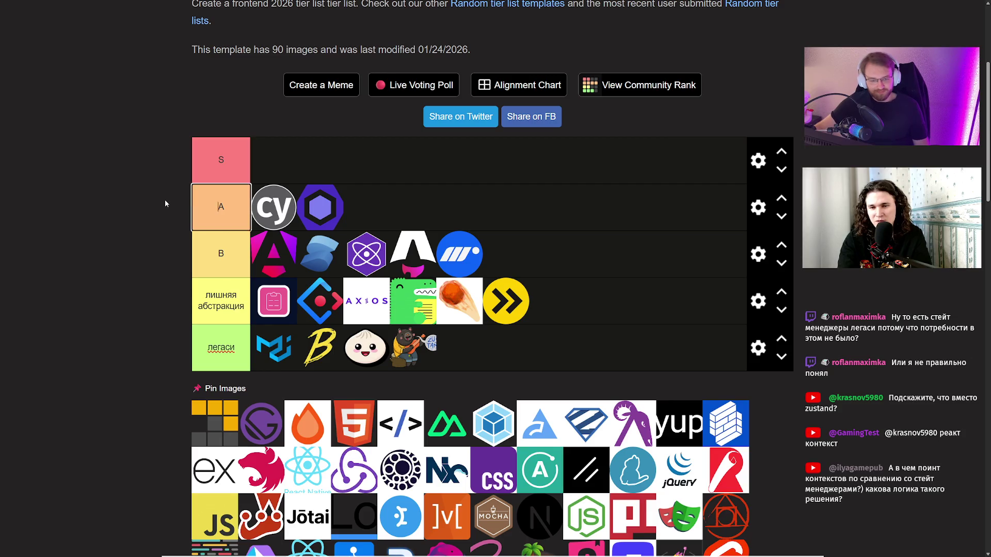
pyautogui.click(169, 278)
# - Put the yellow grid logo first in лишняя абстракция and stop editing the A tier label
pyautogui.hotkey('shift', 'Tab')
pyautogui.hotkey('shift', 'Tab')
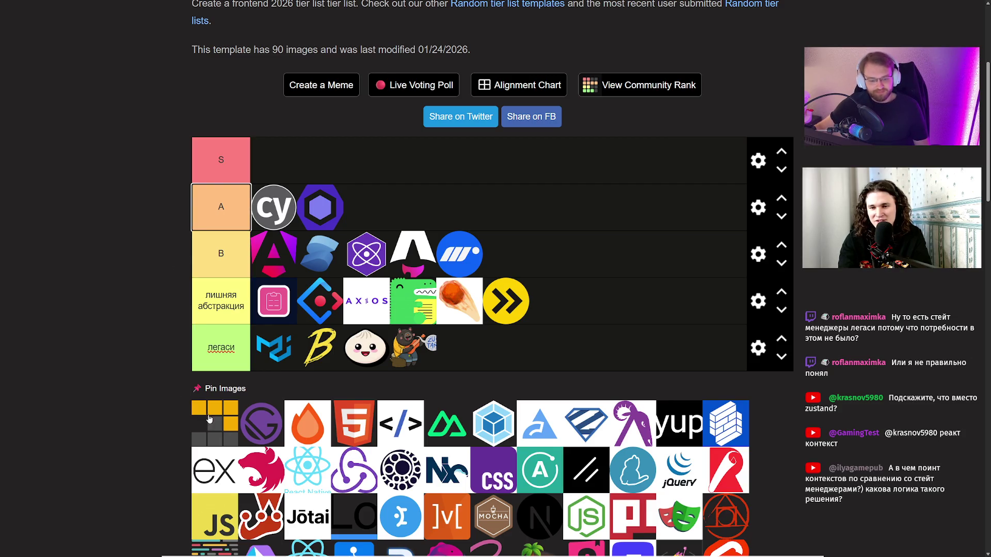
pyautogui.moveTo(211, 420); pyautogui.dragTo(190, 310)
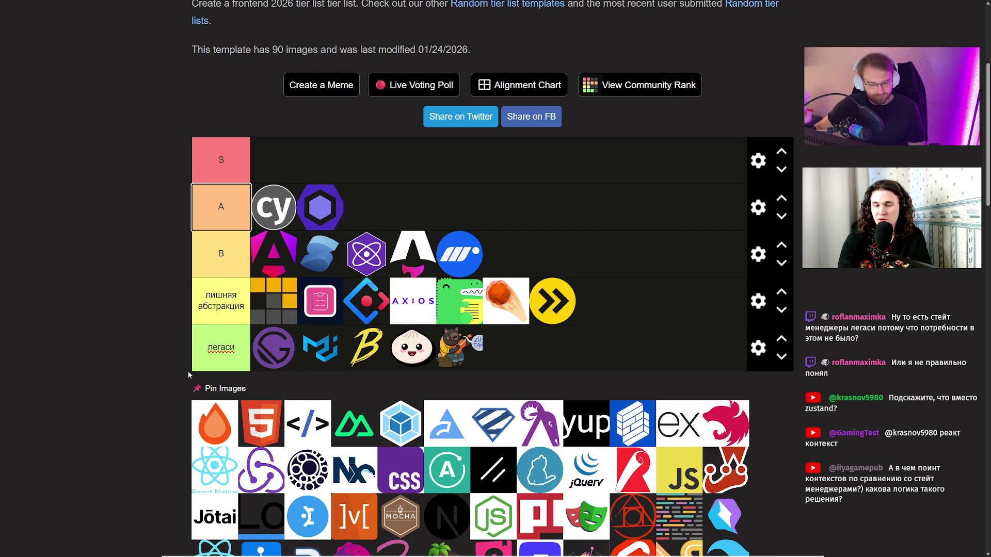
pyautogui.click(178, 386)
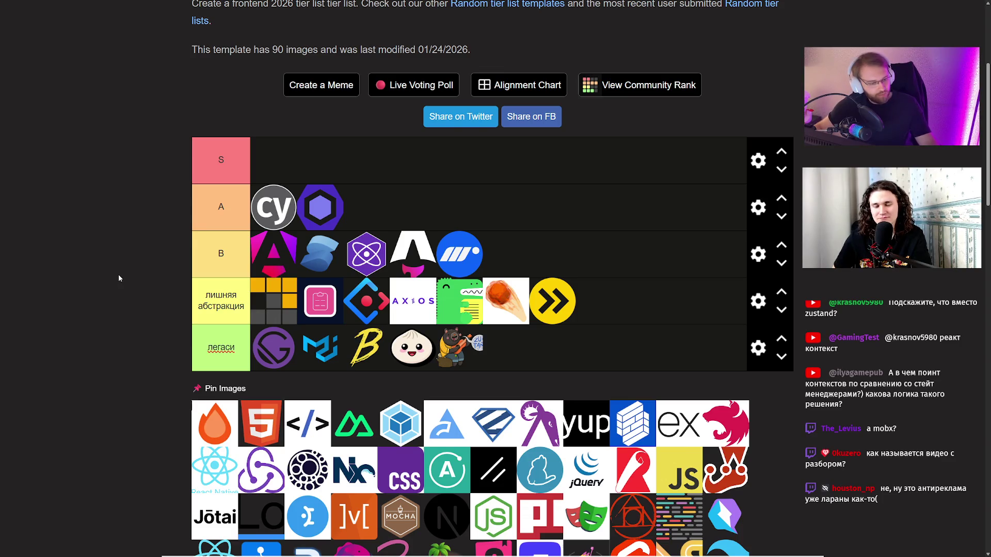
pyautogui.press('Tab')
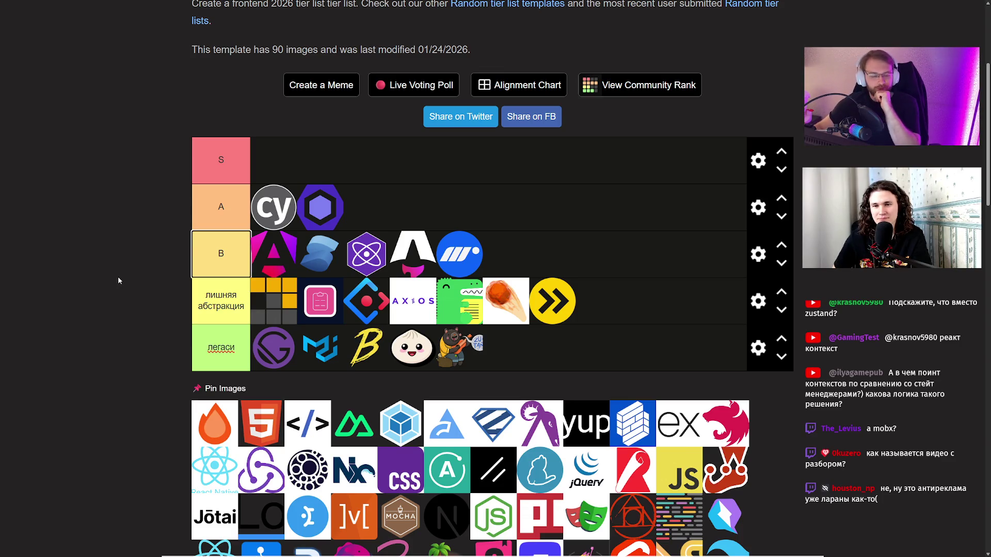
# - Add the orange flame logo to лишняя абстракция and place HTML5 alone in the S tier
pyautogui.moveTo(196, 416); pyautogui.dragTo(598, 301)
pyautogui.click(121, 389)
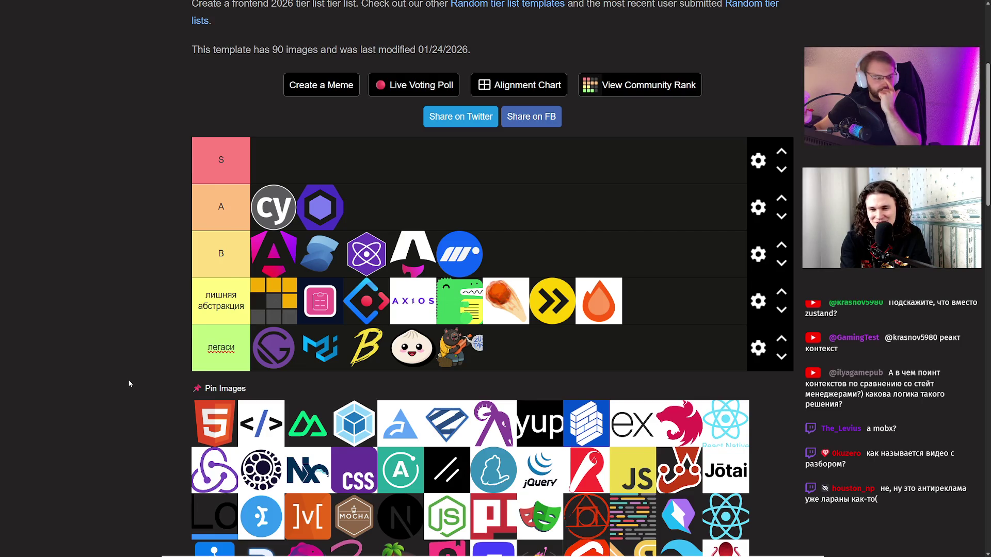
pyautogui.moveTo(221, 422); pyautogui.dragTo(274, 160)
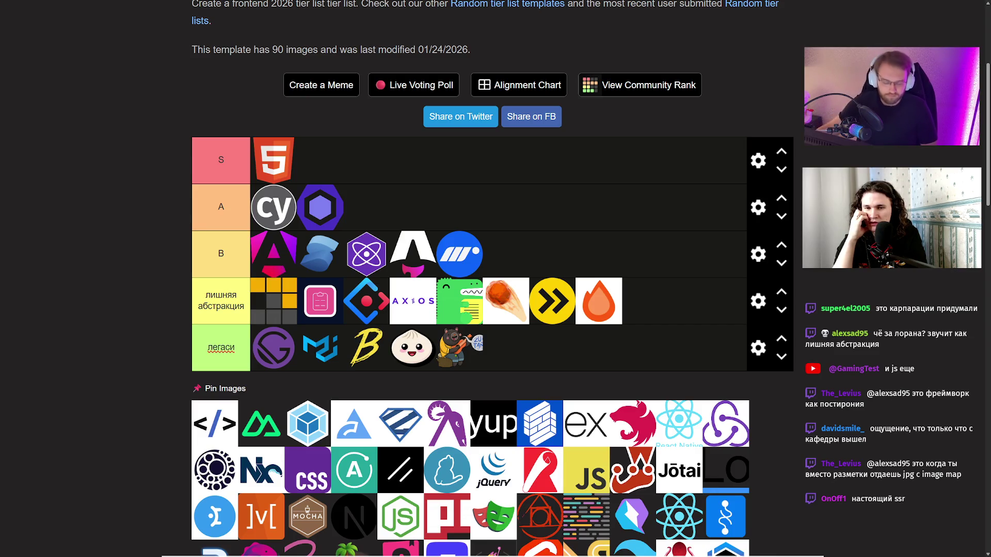
pyautogui.click(220, 356)
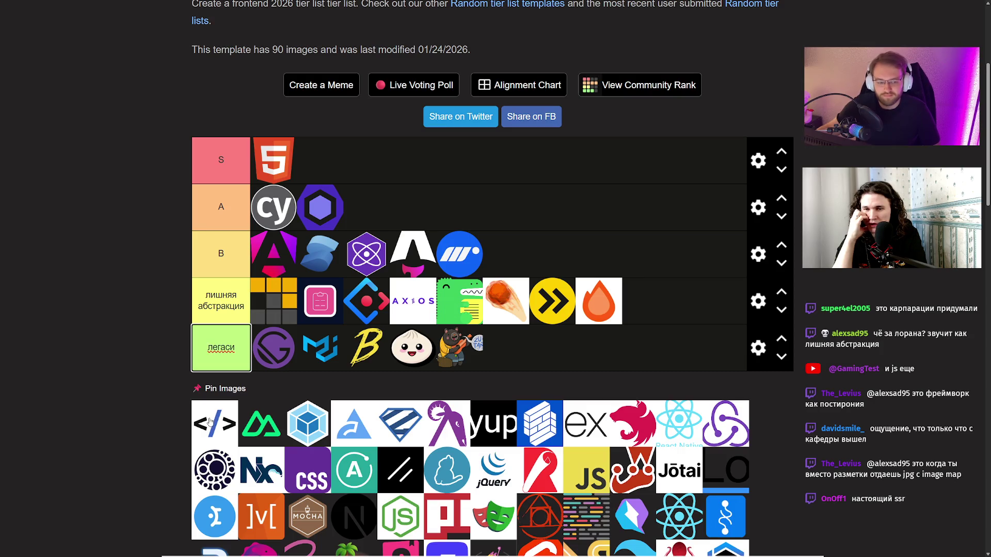
# - Place the </> logo third in tier A and the Nuxt logo first in tier B
pyautogui.moveTo(211, 422); pyautogui.dragTo(373, 214)
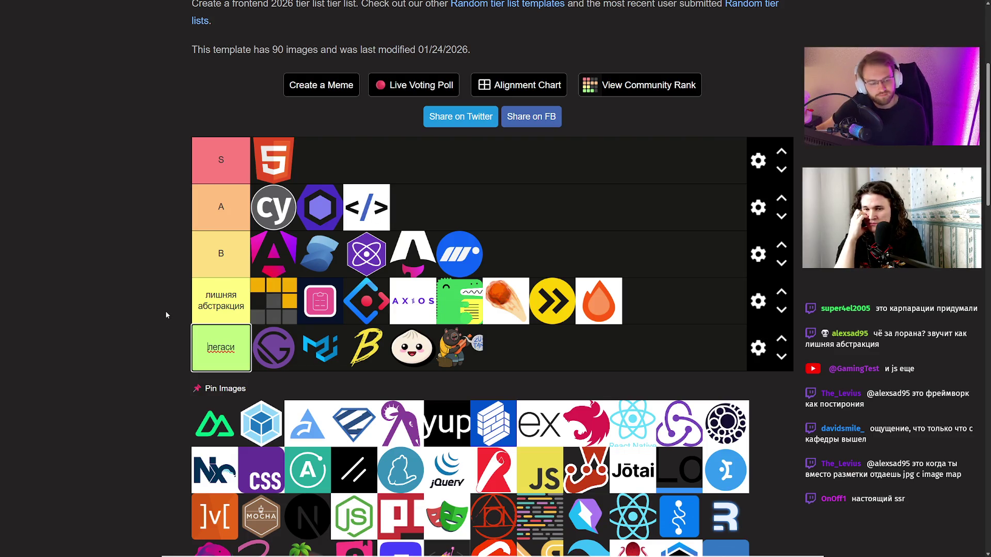
pyautogui.press('Return')
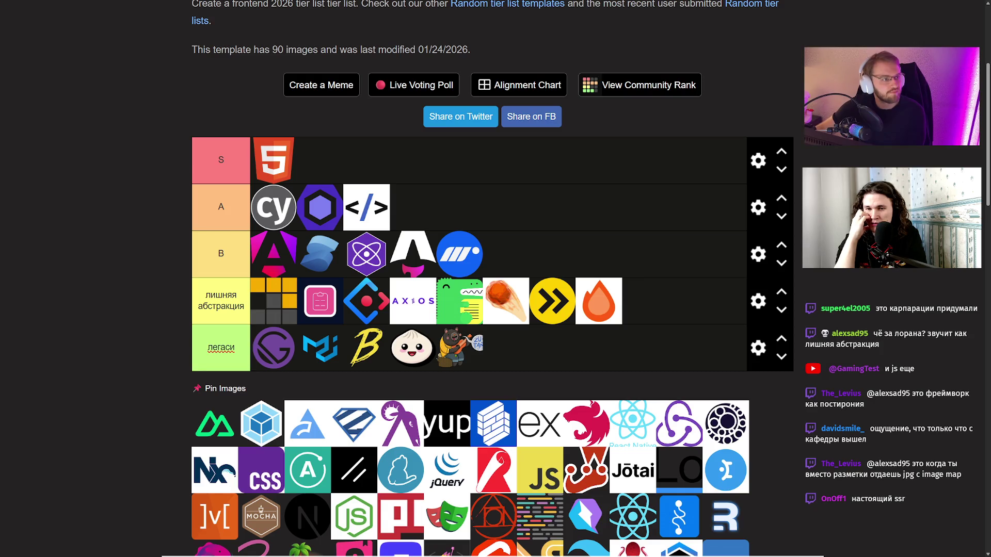
pyautogui.hotkey('shift', 'Tab')
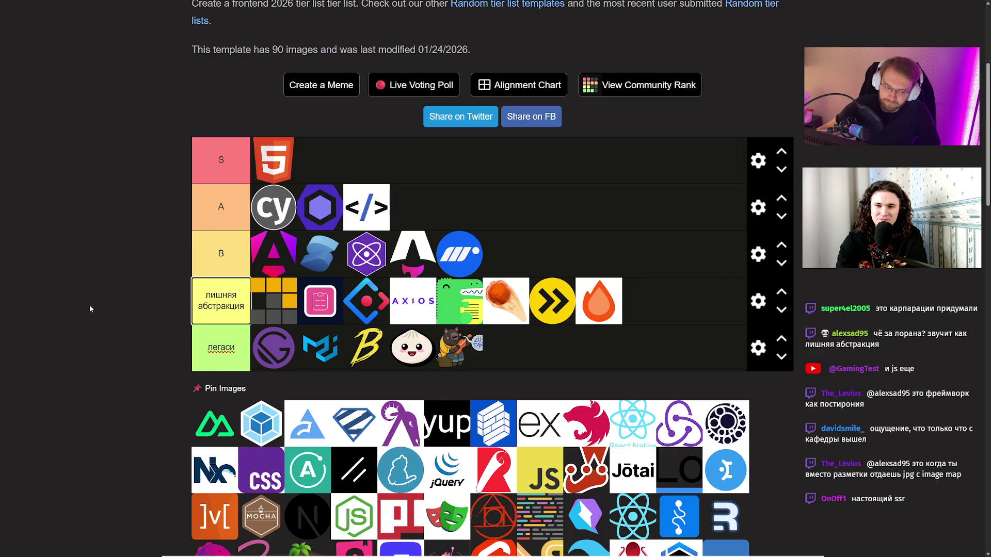
pyautogui.moveTo(215, 423); pyautogui.dragTo(263, 252)
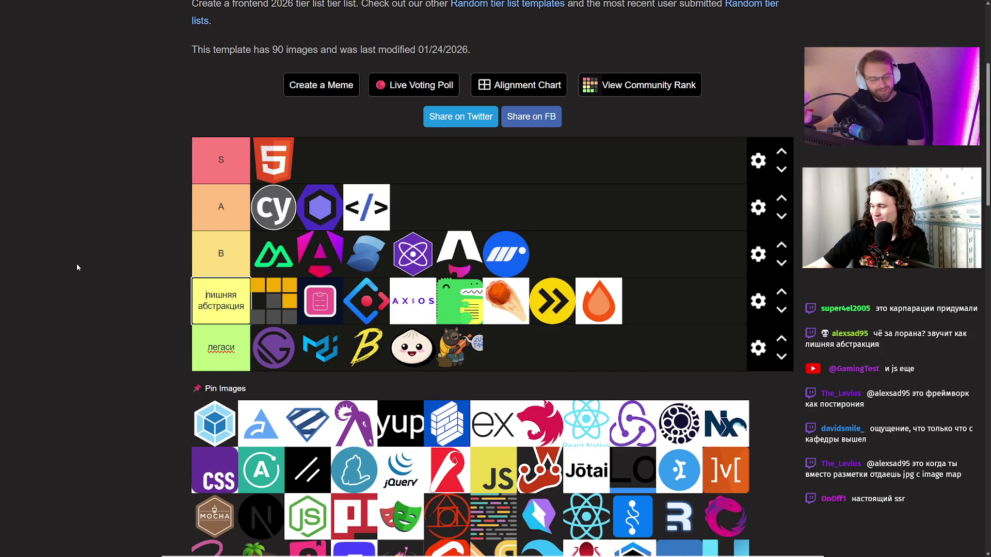
# - Stop editing the лишняя абстракция tier label
pyautogui.press('Escape')
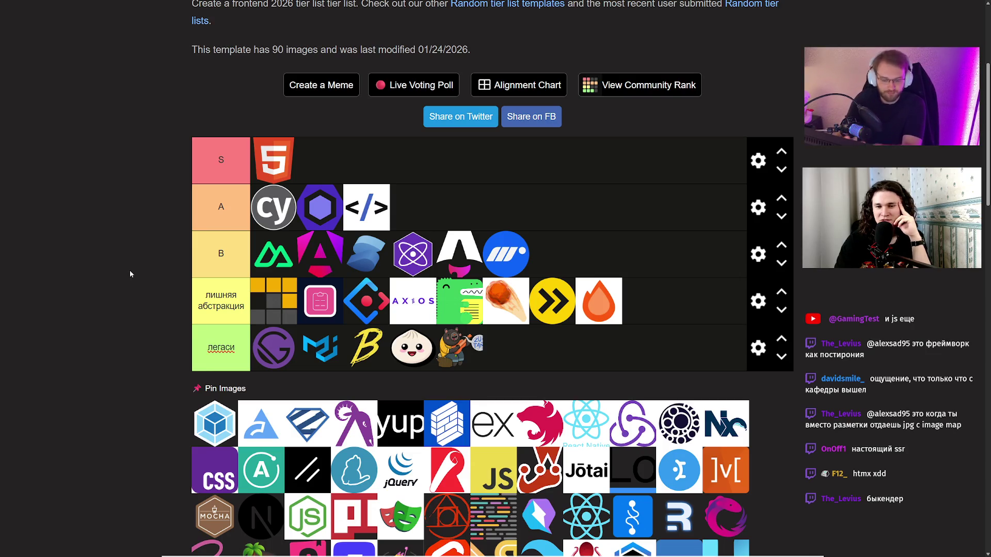
# - Place the blue cube Webpack logo sixth, at the end of the легаси tier
pyautogui.moveTo(211, 421); pyautogui.dragTo(509, 348)
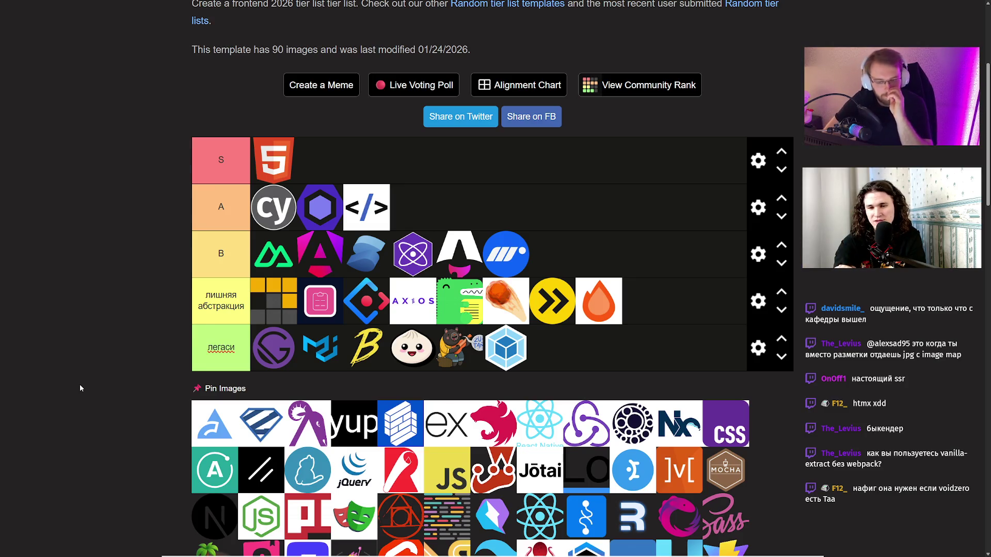
# - Add the blue arrow logo and the blue striped shield logo to the front of tier B
pyautogui.moveTo(214, 428)
pyautogui.mouseDown()
pyautogui.moveTo(273, 253)
pyautogui.moveTo(258, 253)
pyautogui.moveTo(268, 254)
pyautogui.mouseUp()
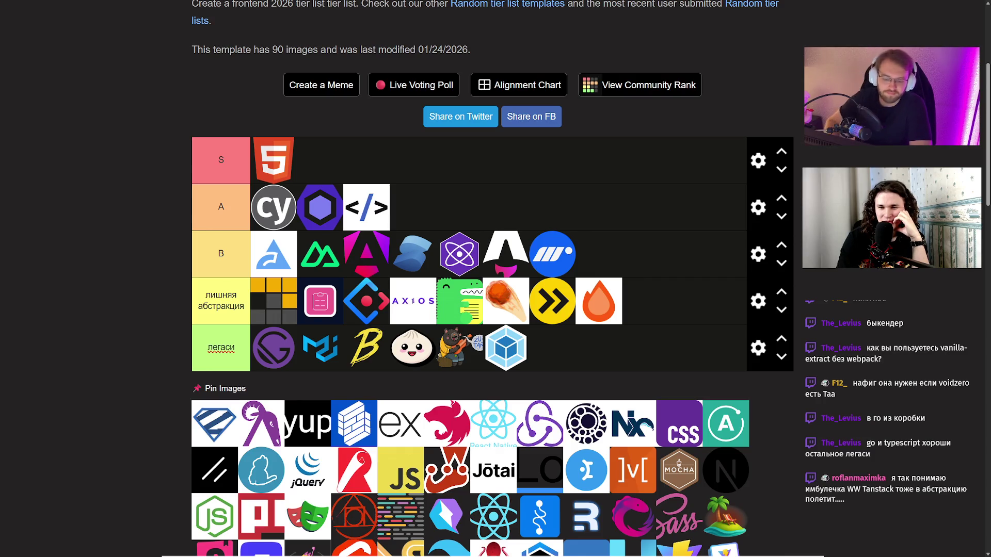
pyautogui.moveTo(218, 414)
pyautogui.mouseDown()
pyautogui.moveTo(246, 316)
pyautogui.moveTo(248, 247)
pyautogui.mouseUp()
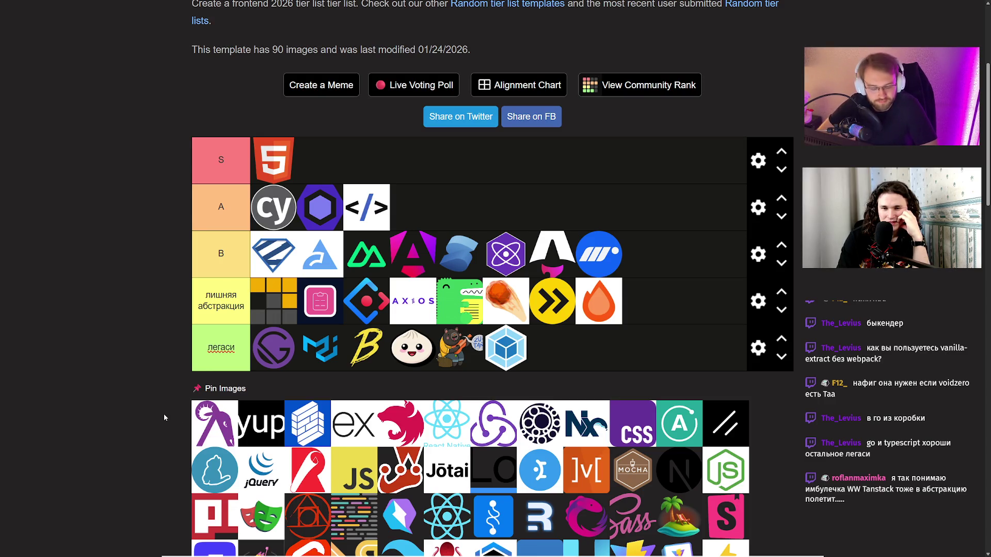
# - Put the purple ram logo in лишняя абстракция and rank the yup logo in tier B
pyautogui.moveTo(214, 421)
pyautogui.mouseDown()
pyautogui.moveTo(251, 315)
pyautogui.moveTo(227, 310)
pyautogui.mouseUp()
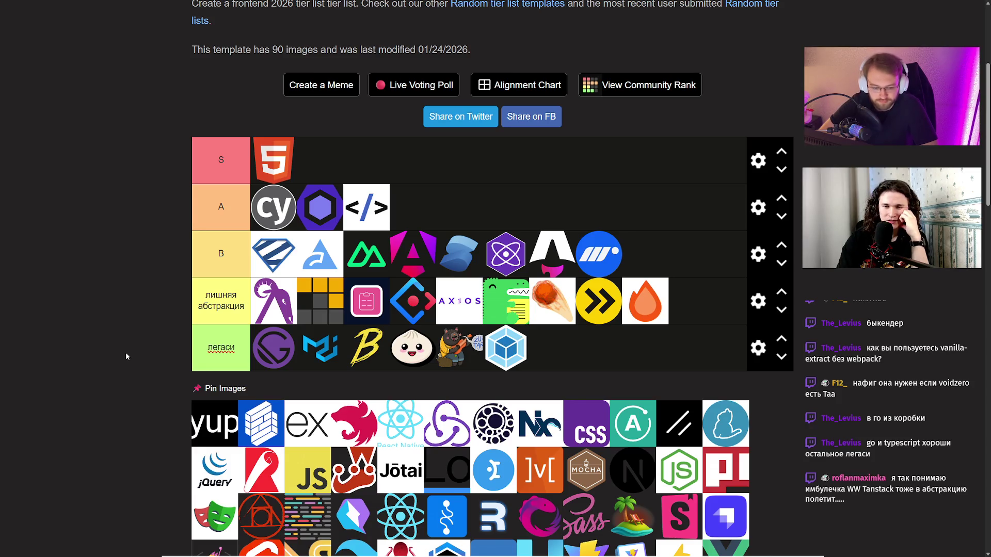
pyautogui.moveTo(214, 423)
pyautogui.mouseDown()
pyautogui.moveTo(283, 258)
pyautogui.moveTo(330, 255)
pyautogui.moveTo(317, 253)
pyautogui.mouseUp()
pyautogui.click(199, 306)
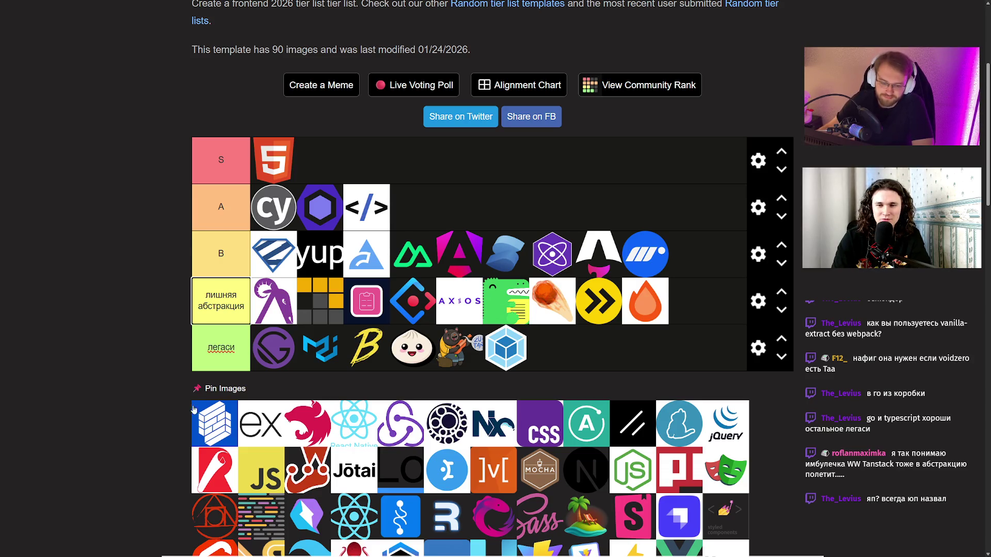
# - Move the blue brick logo into лишняя абстракция and place Express first in легаси
pyautogui.moveTo(205, 416)
pyautogui.mouseDown()
pyautogui.moveTo(280, 359)
pyautogui.moveTo(425, 298)
pyautogui.mouseUp()
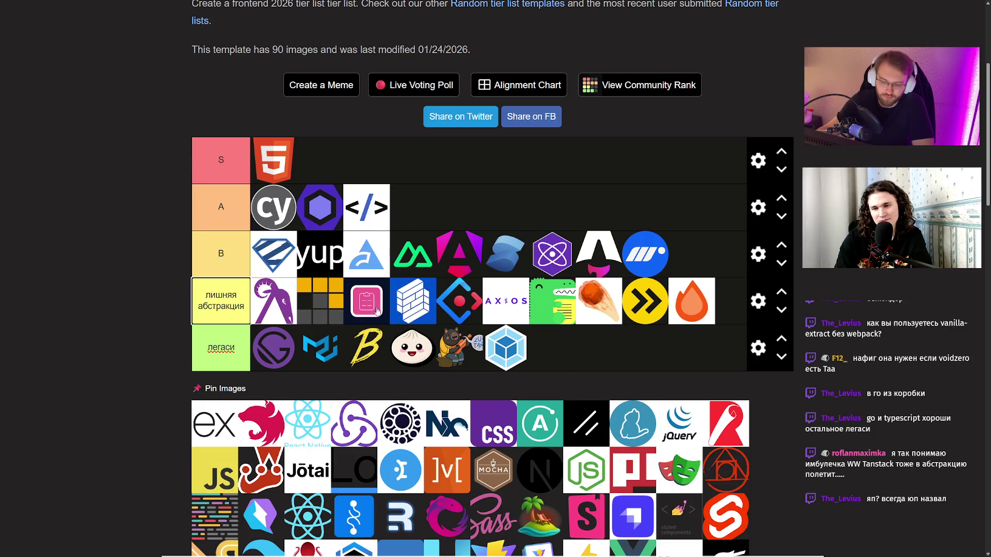
pyautogui.press('Tab')
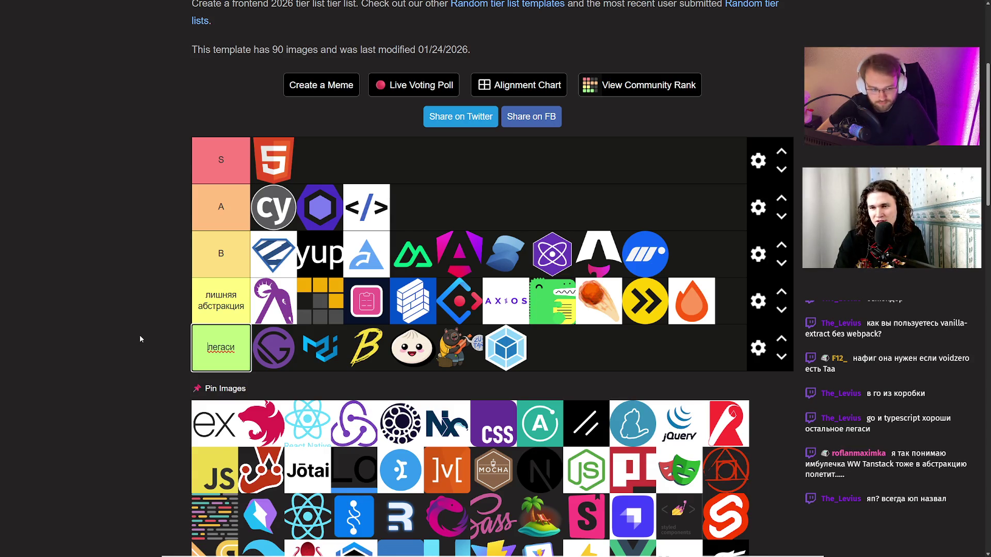
pyautogui.moveTo(214, 423)
pyautogui.mouseDown()
pyautogui.moveTo(227, 382)
pyautogui.moveTo(214, 347)
pyautogui.mouseUp()
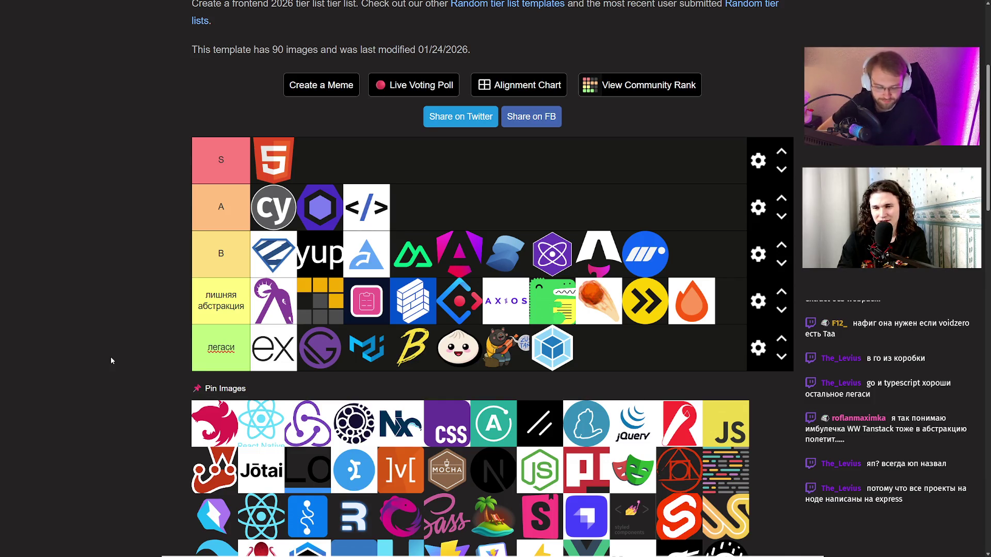
# - Add NestJS to легаси, React Native to лишняя абстракция, then Redux first in легаси
pyautogui.moveTo(212, 408)
pyautogui.mouseDown()
pyautogui.moveTo(261, 348)
pyautogui.moveTo(144, 353)
pyautogui.mouseUp()
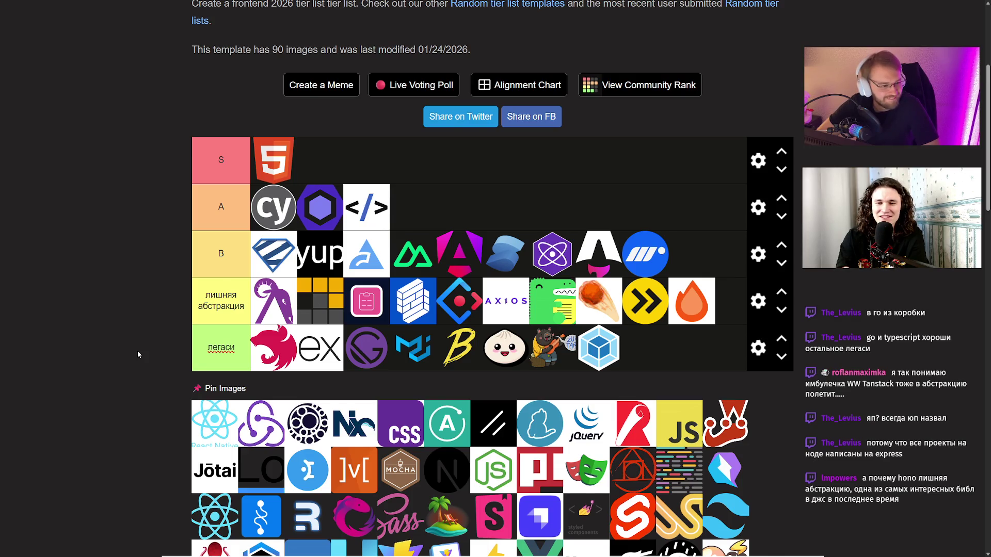
pyautogui.moveTo(215, 413)
pyautogui.mouseDown()
pyautogui.moveTo(246, 322)
pyautogui.moveTo(209, 318)
pyautogui.mouseUp()
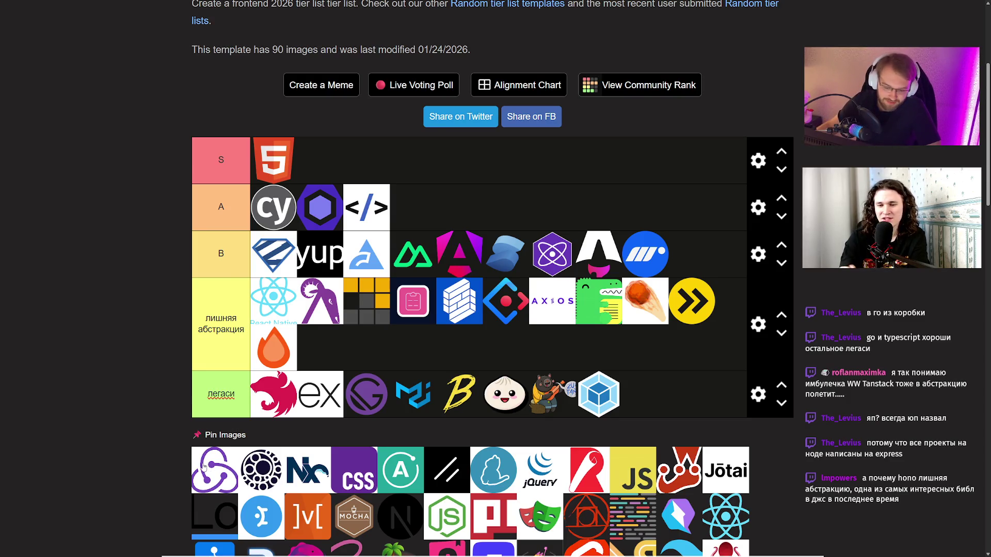
pyautogui.moveTo(204, 467); pyautogui.dragTo(258, 395)
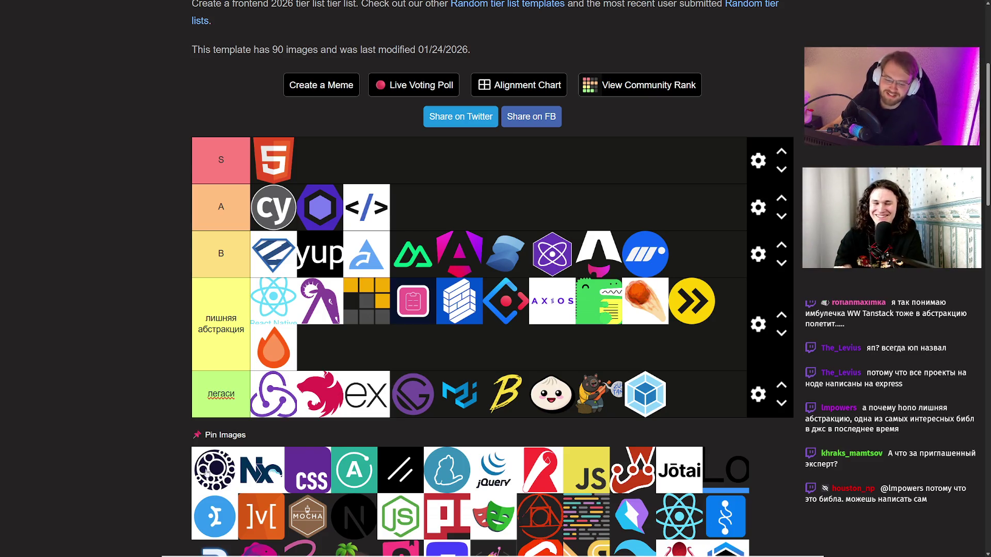
# - Add the round dotted logo as the twelfth entry in the лишняя абстракция tier
pyautogui.moveTo(214, 472)
pyautogui.mouseDown()
pyautogui.moveTo(660, 310)
pyautogui.moveTo(716, 307)
pyautogui.moveTo(652, 298)
pyautogui.moveTo(732, 303)
pyautogui.moveTo(642, 296)
pyautogui.moveTo(703, 304)
pyautogui.moveTo(694, 304)
pyautogui.mouseUp()
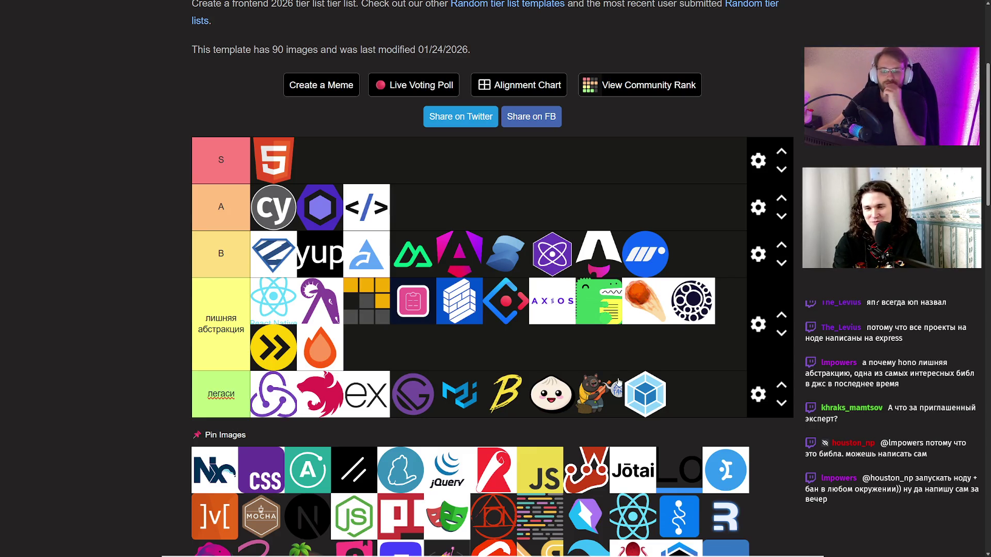
# - Put Nx at the end of tier B and CSS beside HTML5 in tier S
pyautogui.moveTo(222, 461)
pyautogui.mouseDown()
pyautogui.moveTo(472, 371)
pyautogui.moveTo(689, 255)
pyautogui.mouseUp()
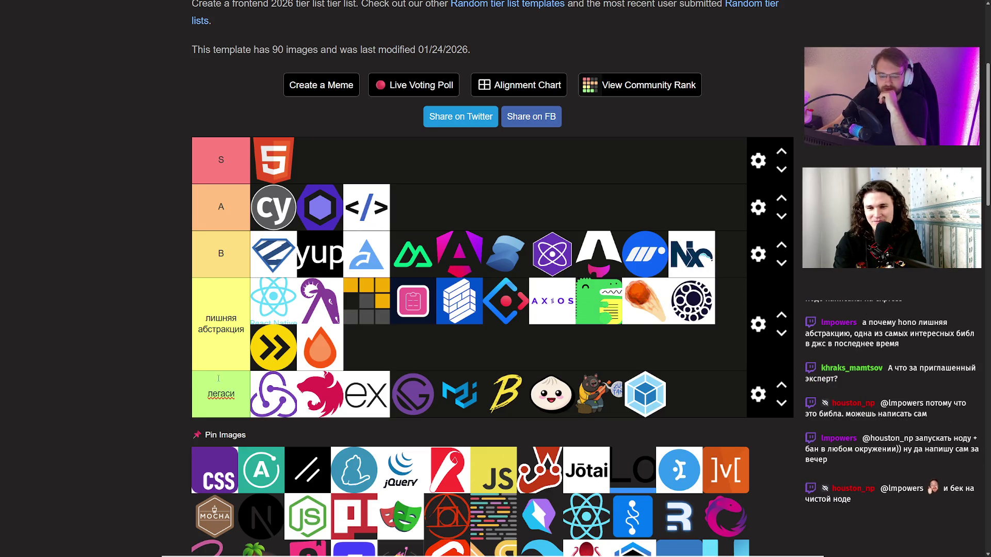
pyautogui.moveTo(214, 471)
pyautogui.mouseDown()
pyautogui.moveTo(341, 155)
pyautogui.moveTo(322, 160)
pyautogui.mouseUp()
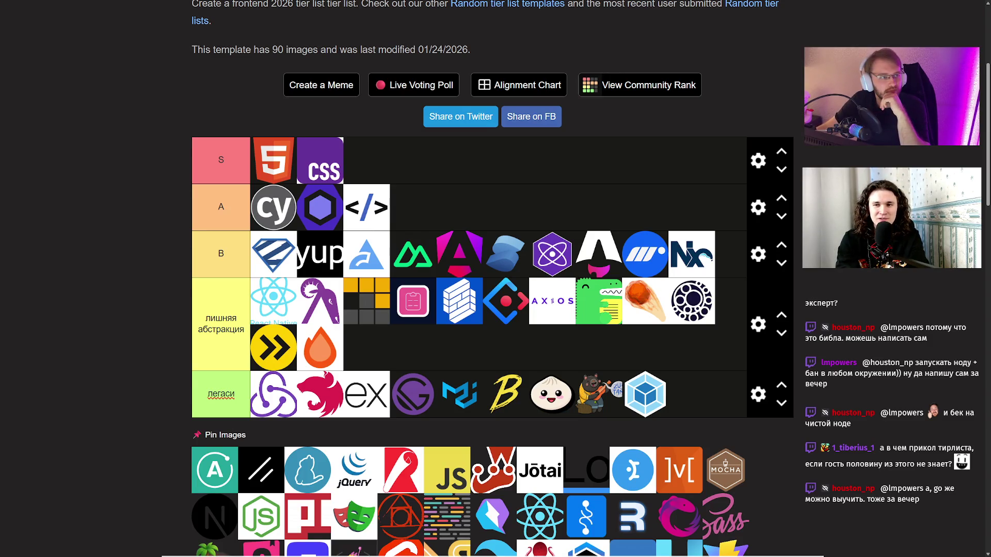
pyautogui.hotkey('shift', 'Tab')
pyautogui.hotkey('shift', 'Tab')
pyautogui.hotkey('shift', 'Tab')
pyautogui.press('Tab')
pyautogui.press('Tab')
pyautogui.press('Tab')
pyautogui.press('Tab')
pyautogui.click(217, 104)
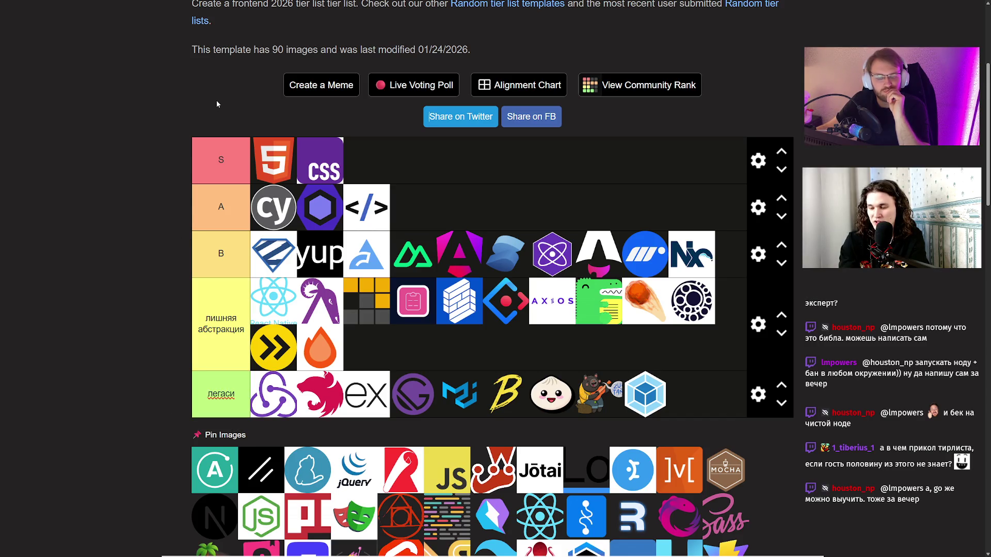
pyautogui.press('Tab')
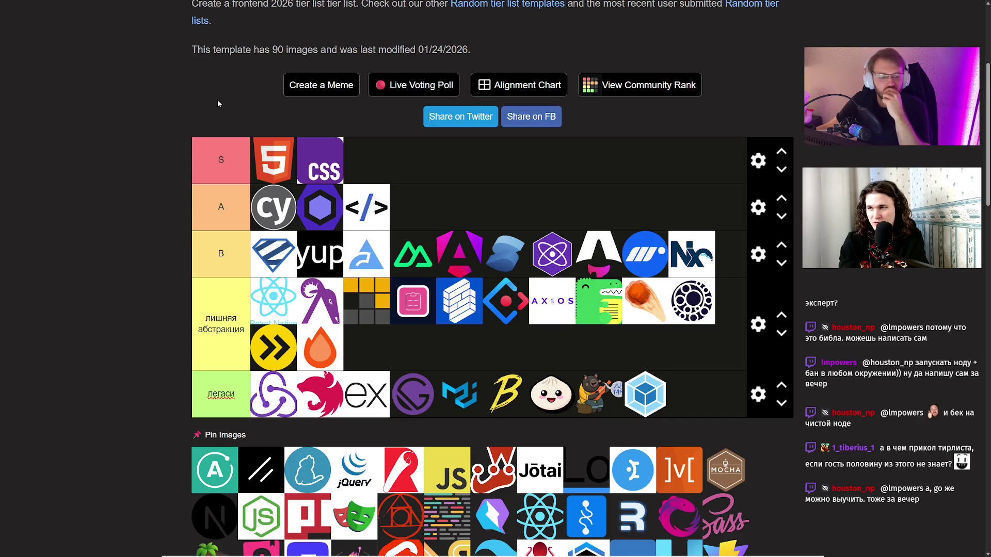
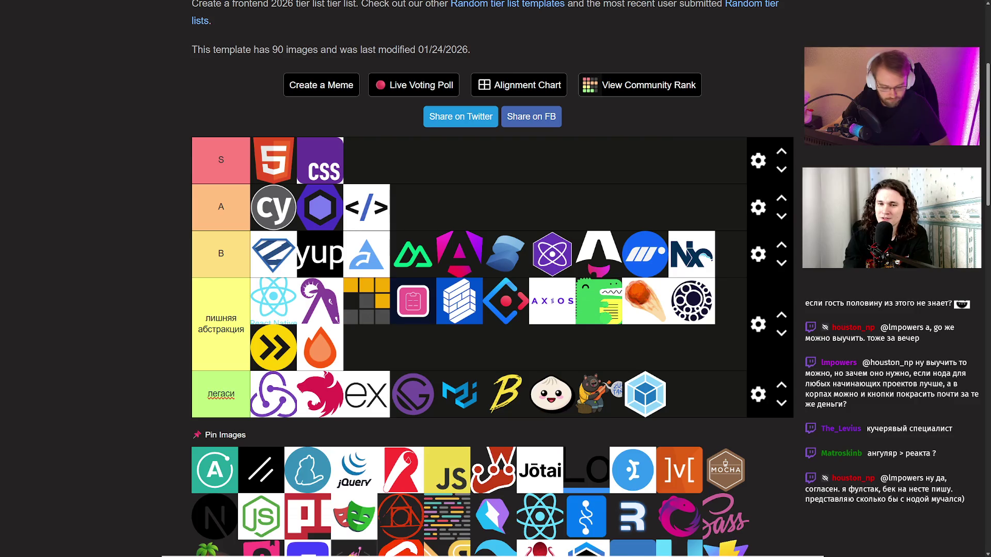
# - Switch back to the TierMaker tier list window
pyautogui.press('super')
pyautogui.moveTo(133, 548)
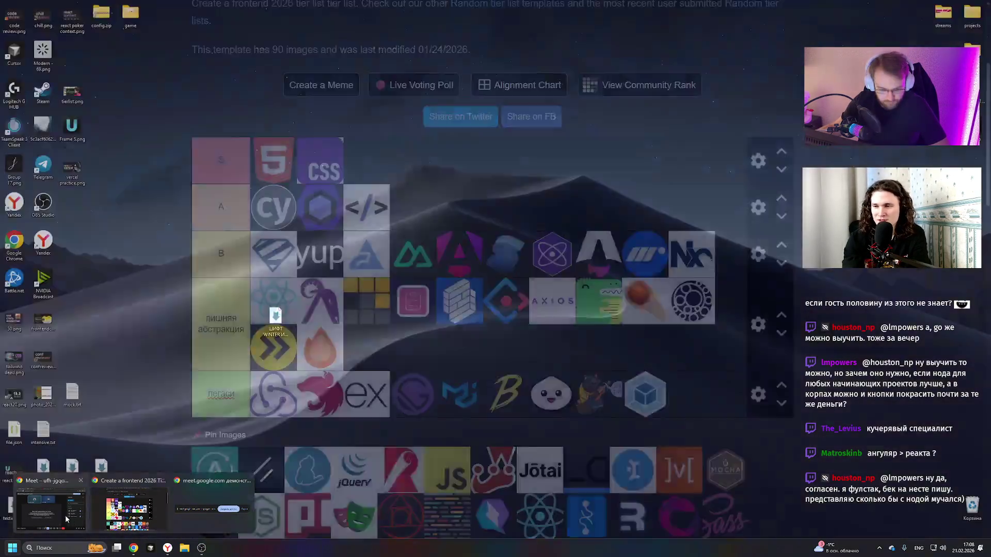
pyautogui.click(129, 511)
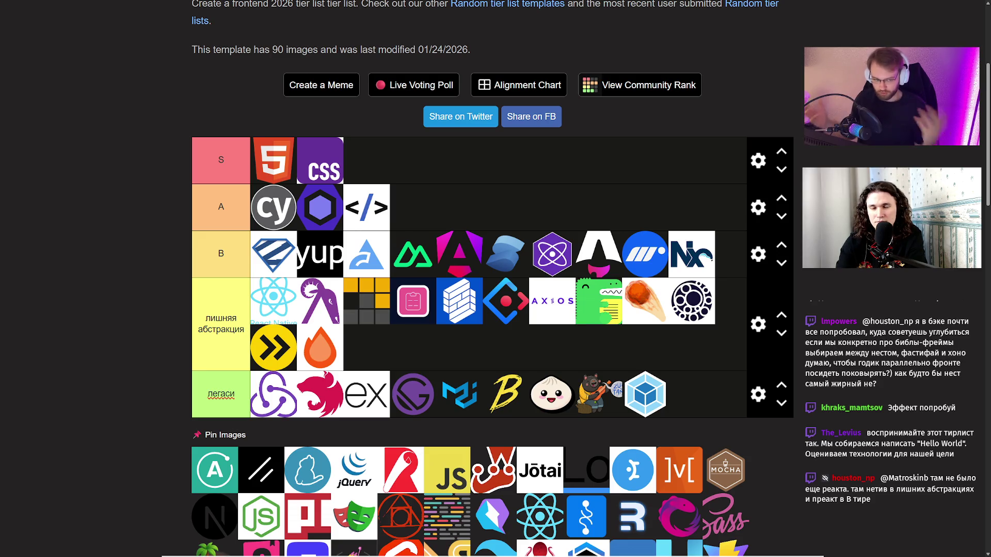
# - Edit the A and B tier labels, then scroll down toward the image pool
pyautogui.press('Tab')
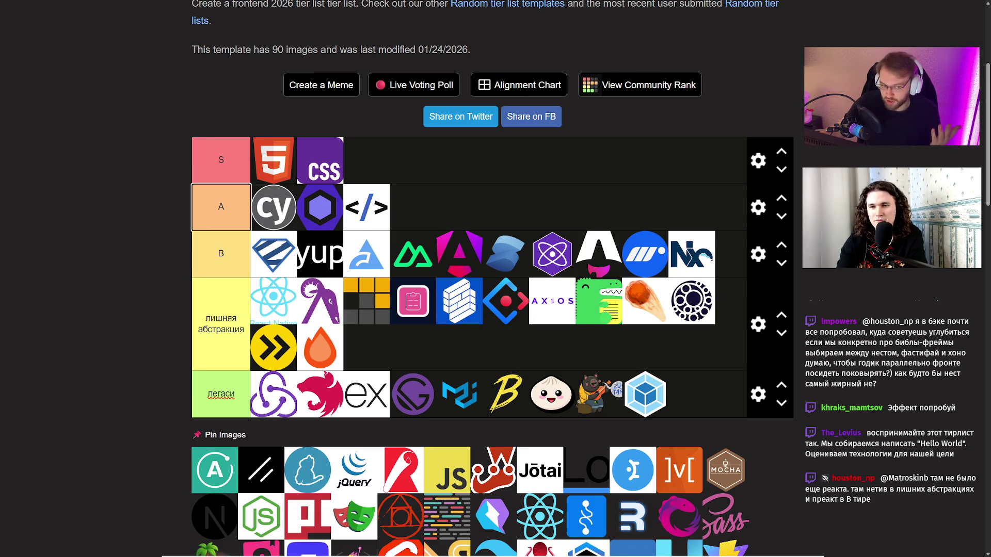
pyautogui.press('Return')
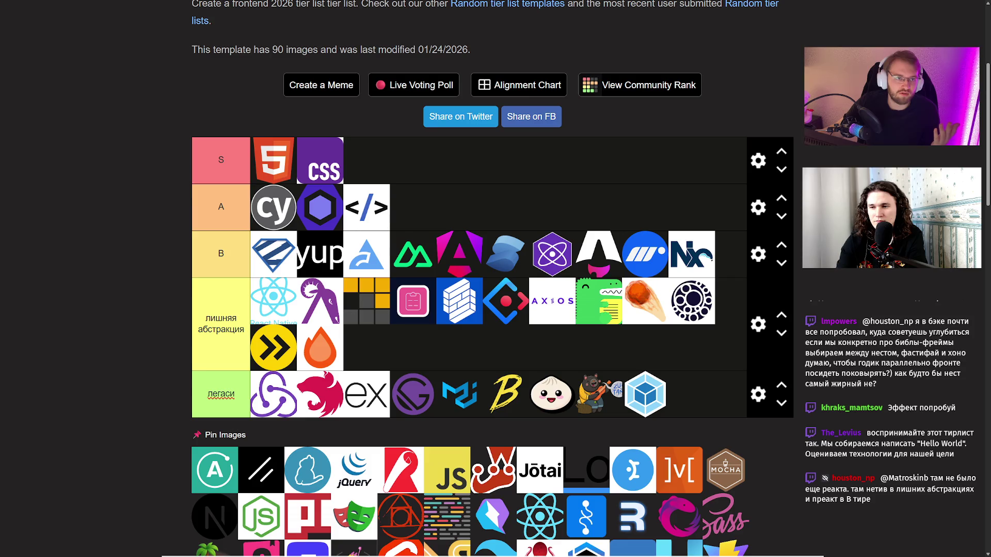
pyautogui.press('Tab')
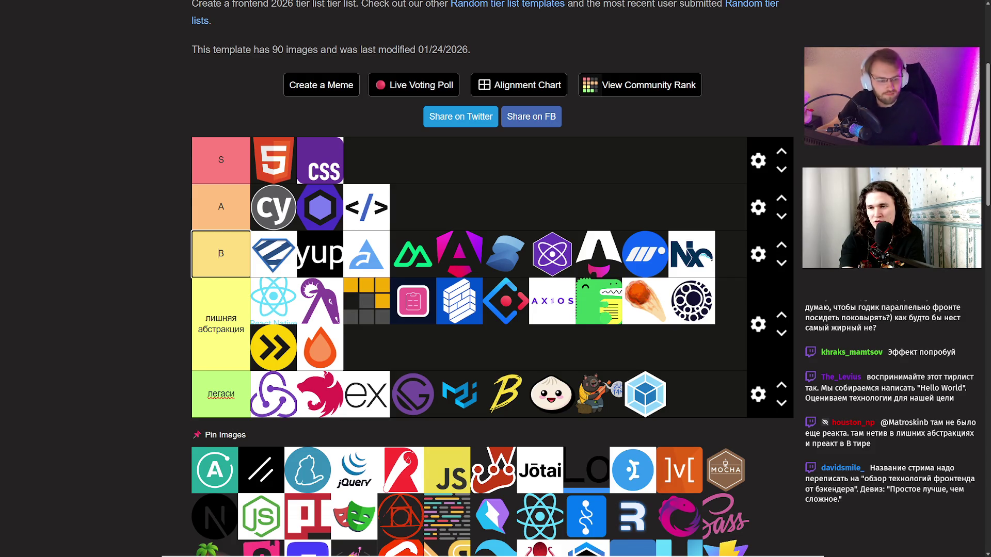
pyautogui.press('Return')
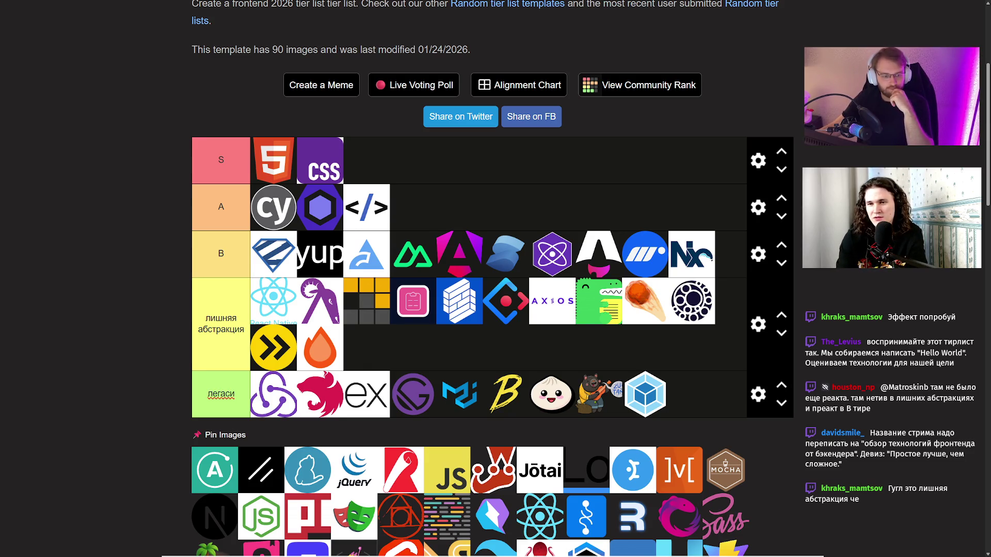
pyautogui.press('Tab')
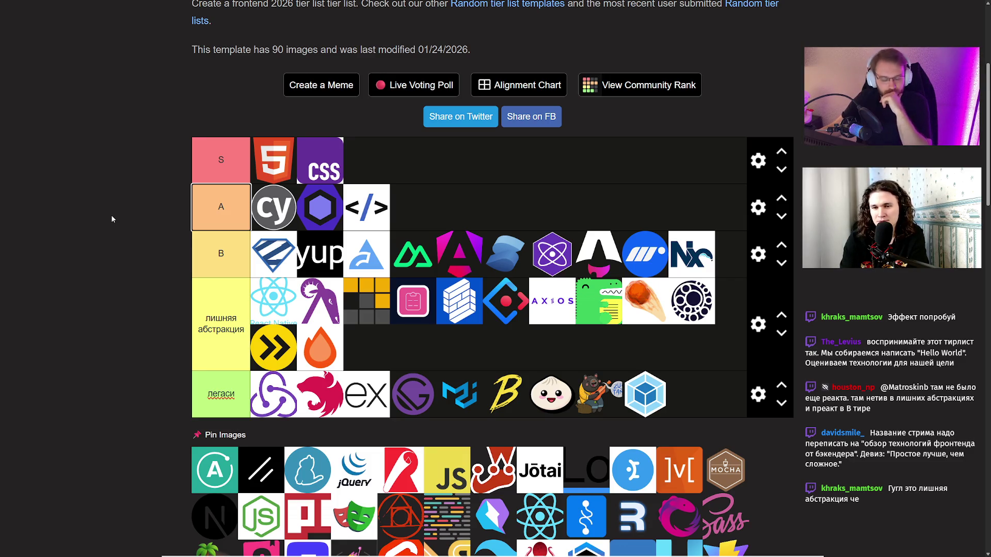
pyautogui.click(107, 221)
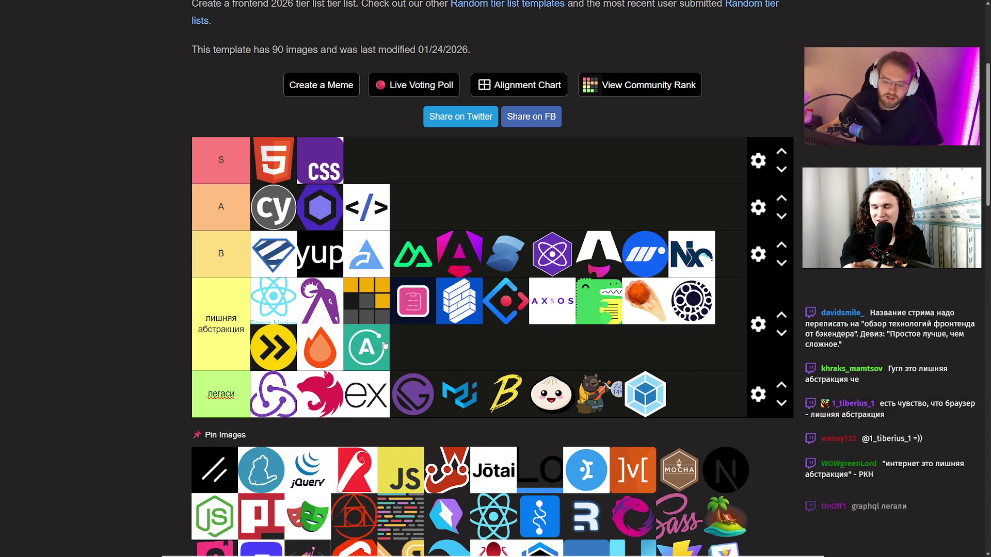
pyautogui.scroll(-1, 151, 364)
pyautogui.scroll(-2, 152, 364)
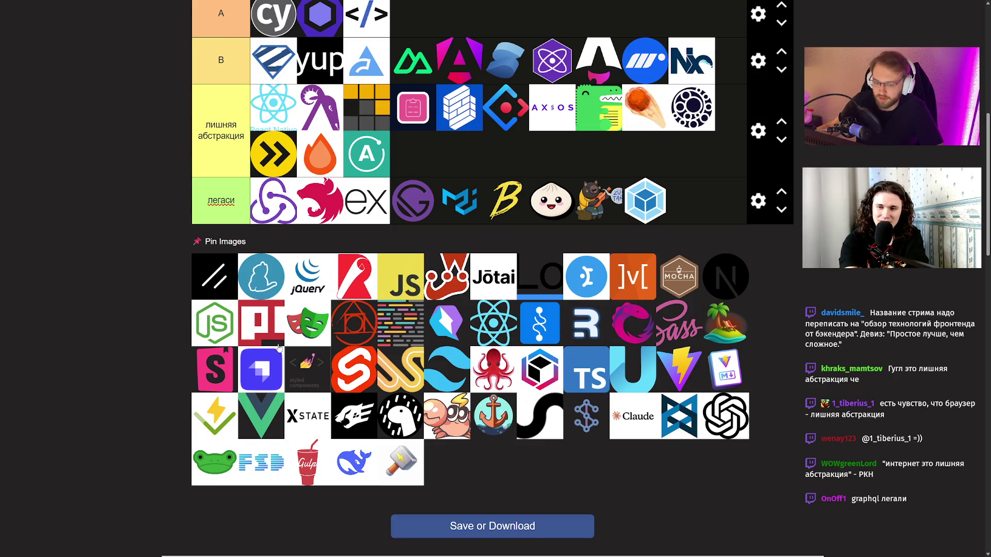
pyautogui.scroll(3, 340, 361)
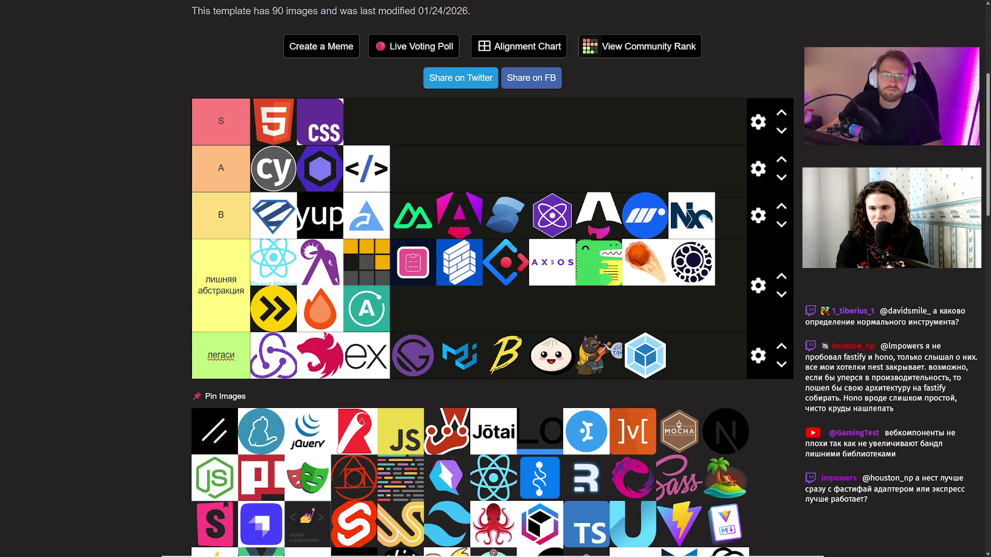
# - Leave the лишняя абстракция name unchanged; put the slash logo first in B and the cat logo first in легаси
pyautogui.click(198, 291)
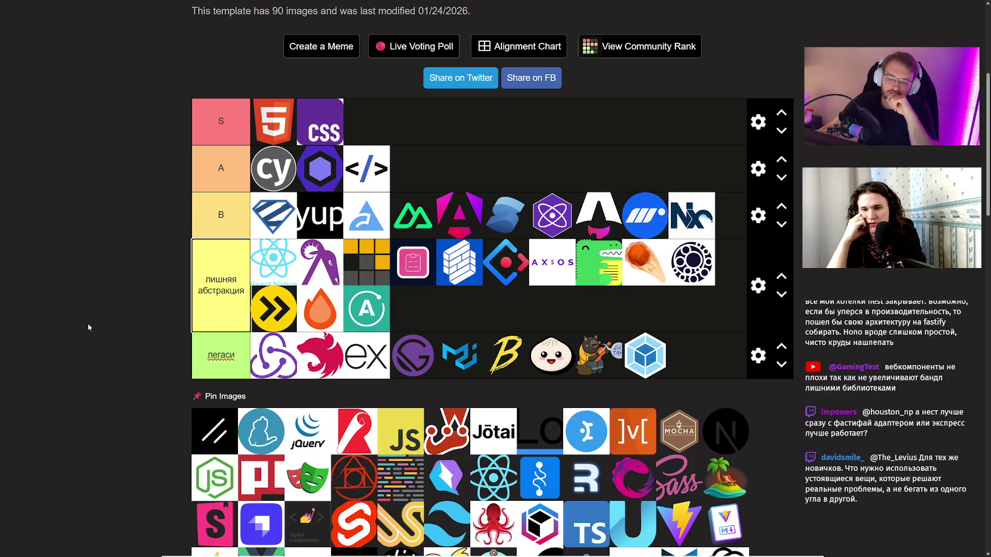
pyautogui.click(88, 327)
pyautogui.moveTo(205, 427); pyautogui.dragTo(271, 215)
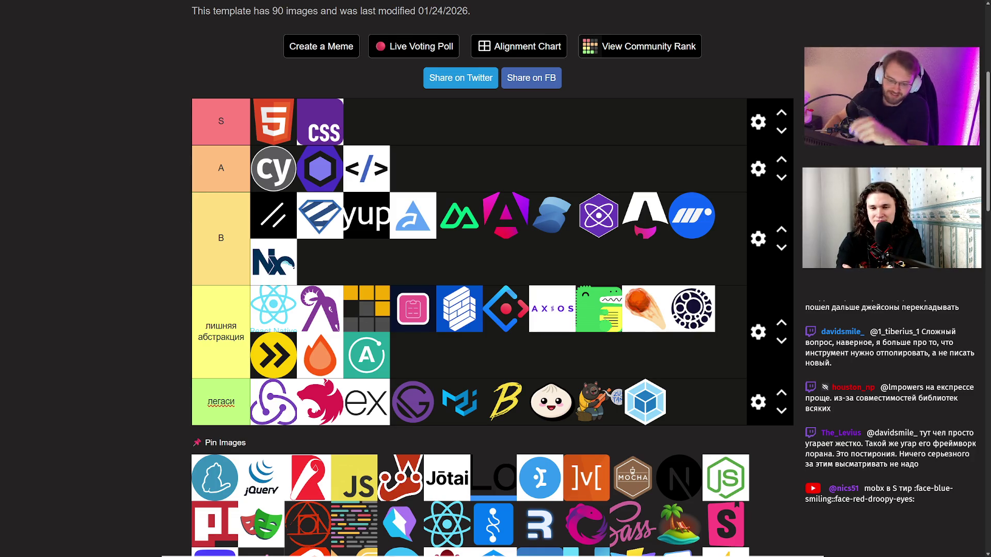
pyautogui.moveTo(231, 464)
pyautogui.mouseDown()
pyautogui.moveTo(261, 408)
pyautogui.moveTo(247, 403)
pyautogui.mouseUp()
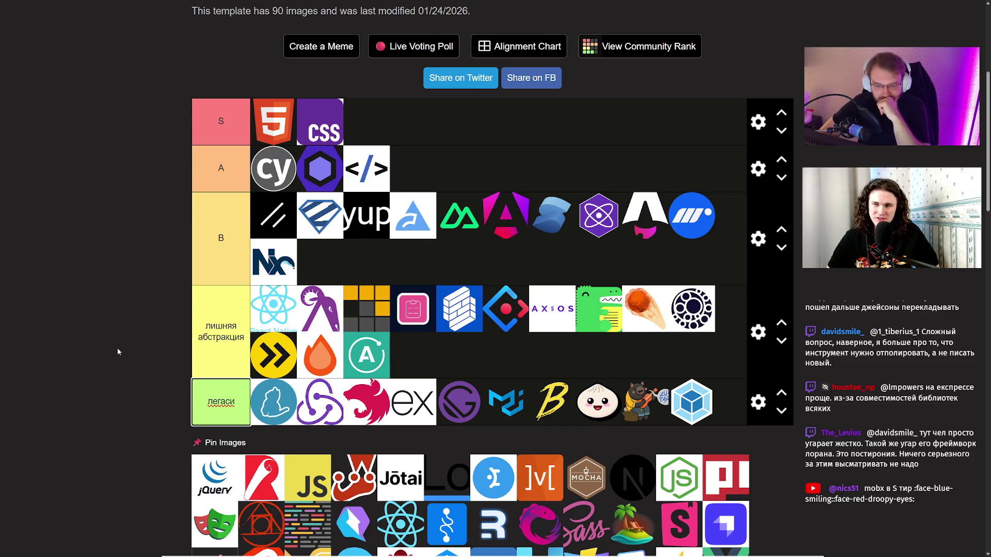
# - Drag pool logos into the легаси tier, leaving the red R logo in first place
pyautogui.scroll(1, 130, 333)
pyautogui.scroll(-2, 130, 333)
pyautogui.moveTo(215, 461); pyautogui.dragTo(258, 362)
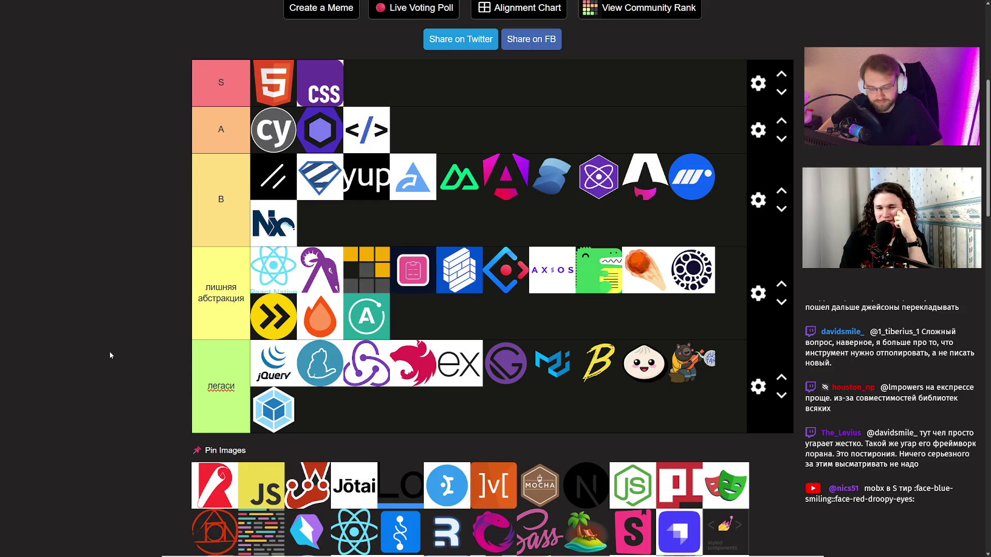
pyautogui.moveTo(217, 490)
pyautogui.mouseDown()
pyautogui.moveTo(217, 441)
pyautogui.moveTo(260, 365)
pyautogui.mouseUp()
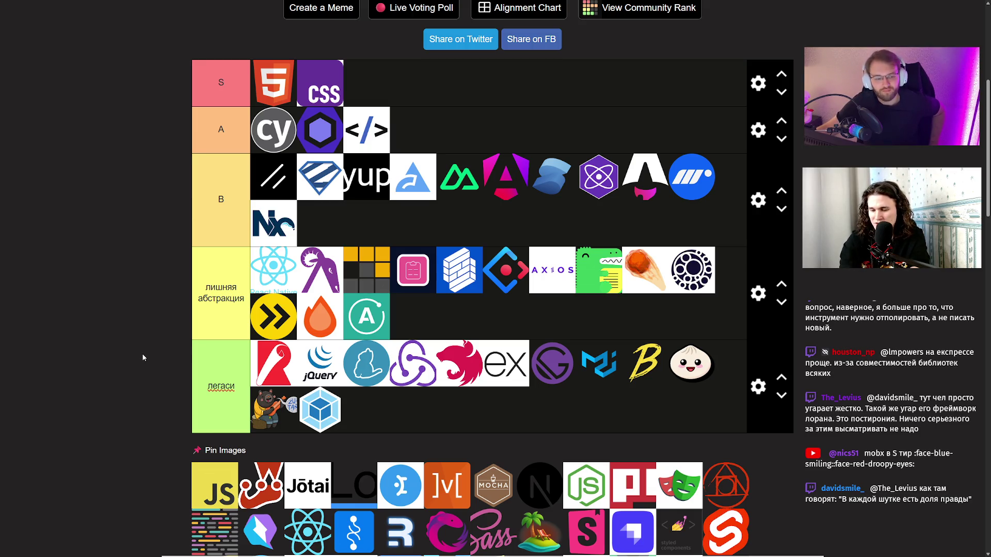
pyautogui.scroll(-1, 142, 353)
pyautogui.scroll(1, 142, 354)
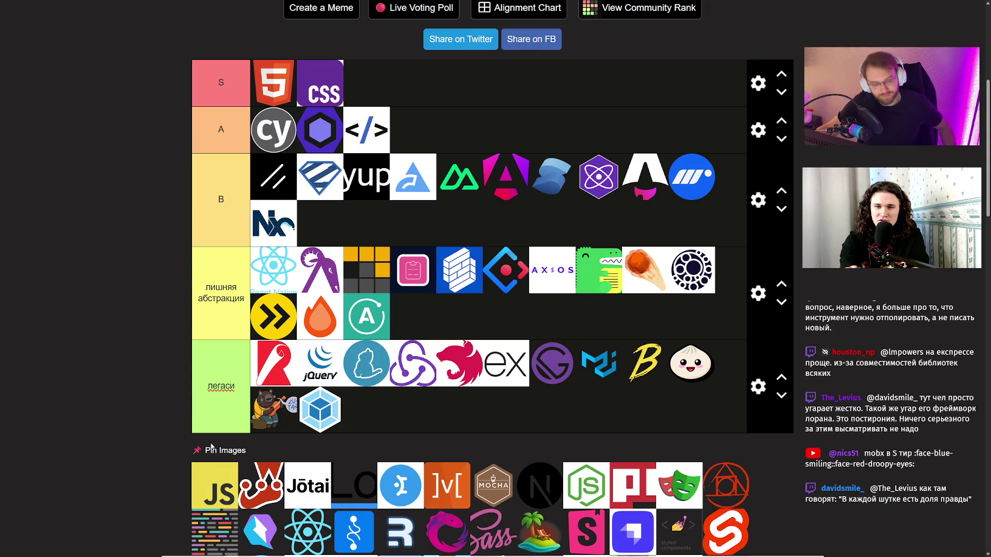
# - Add the JS logo to the S tier, then revisit the лишняя абстракция and легаси tier names
pyautogui.moveTo(212, 491); pyautogui.dragTo(339, 96)
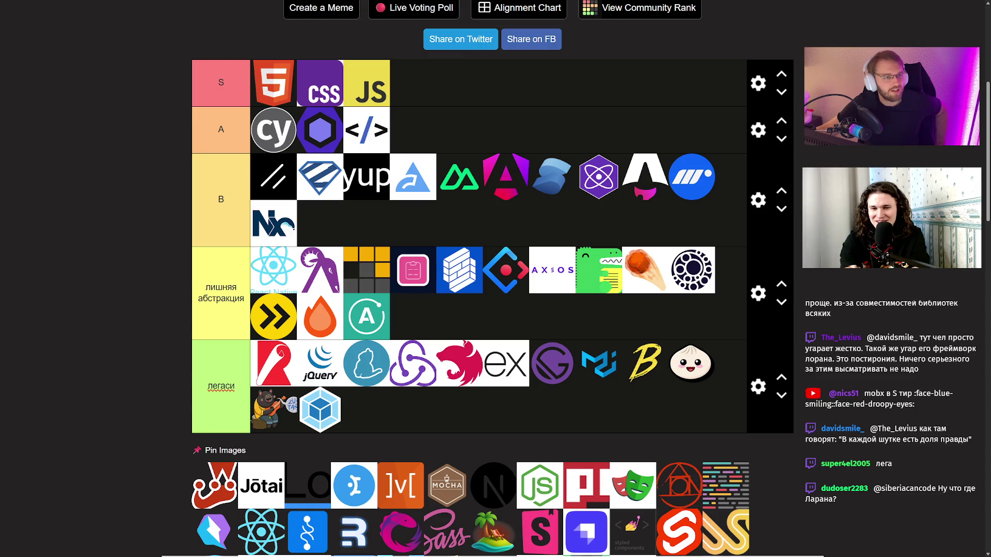
pyautogui.click(194, 250)
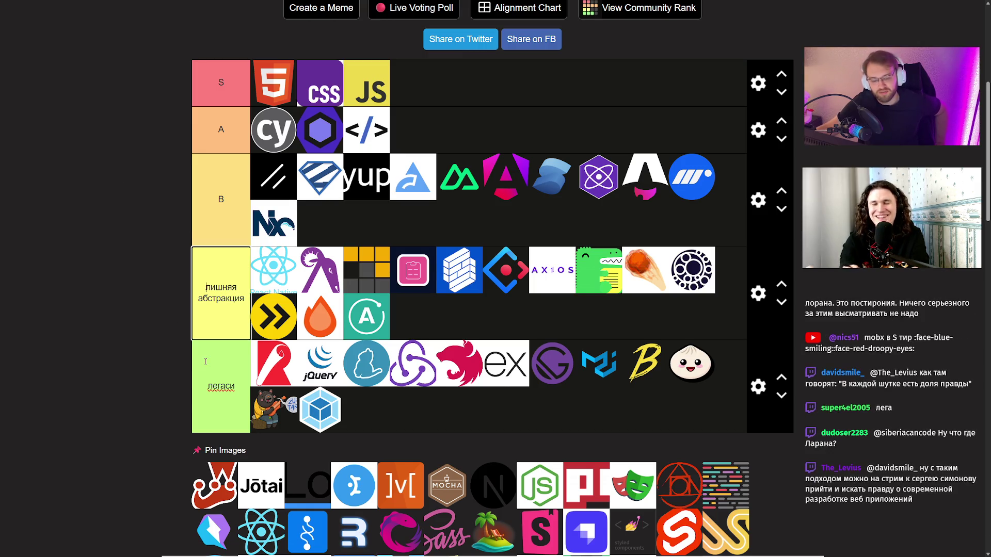
pyautogui.press('Tab')
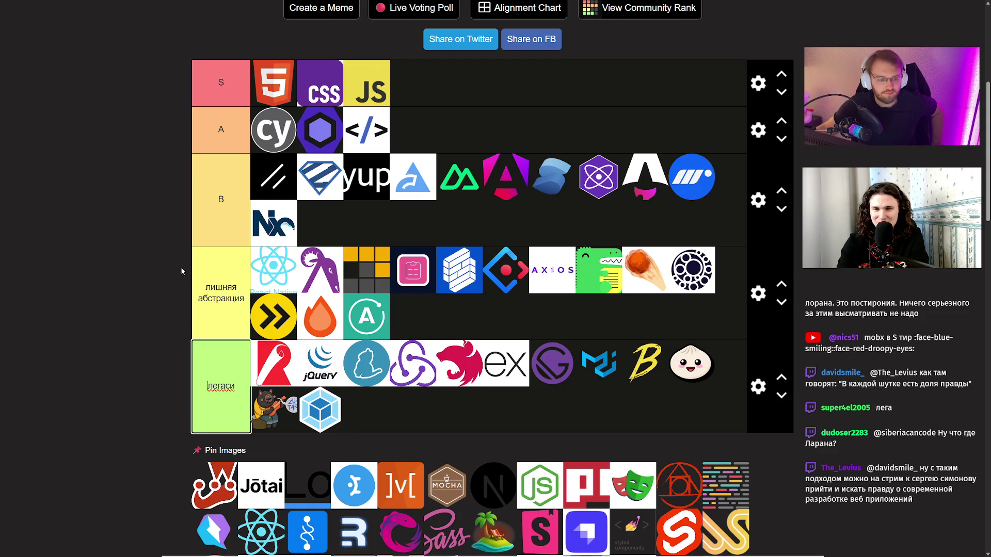
pyautogui.click(157, 255)
pyautogui.press('Tab')
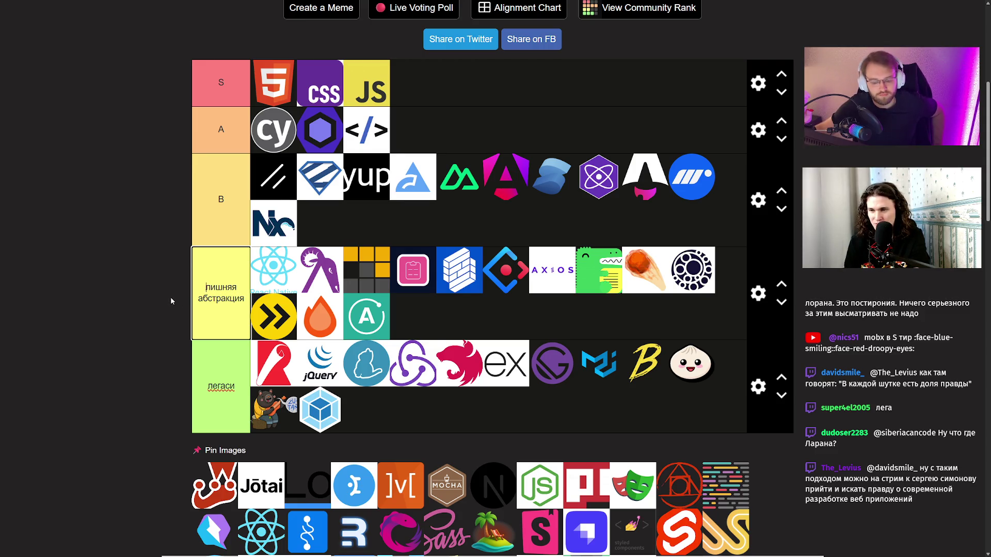
pyautogui.scroll(-2, 170, 296)
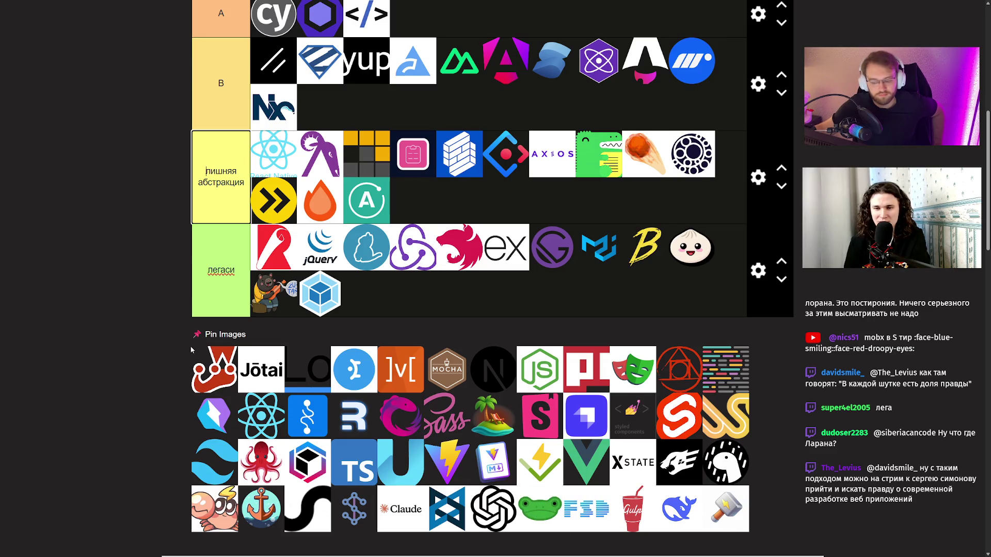
pyautogui.scroll(3, 140, 317)
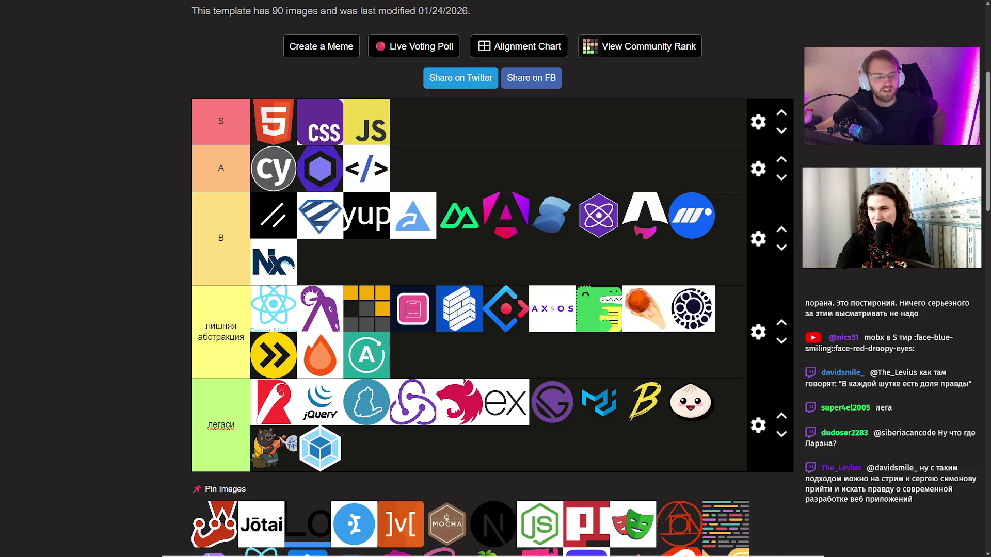
pyautogui.click(194, 266)
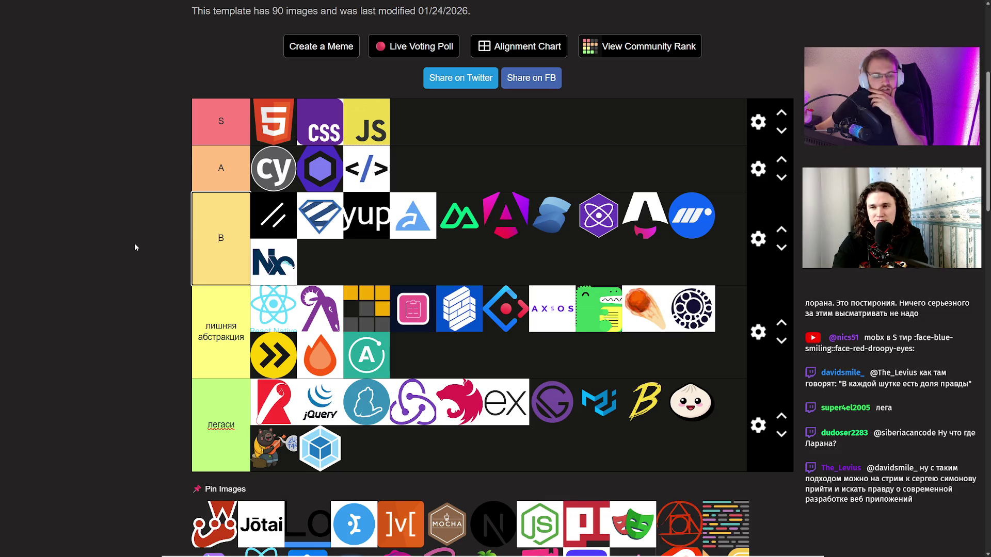
pyautogui.scroll(-2, 135, 244)
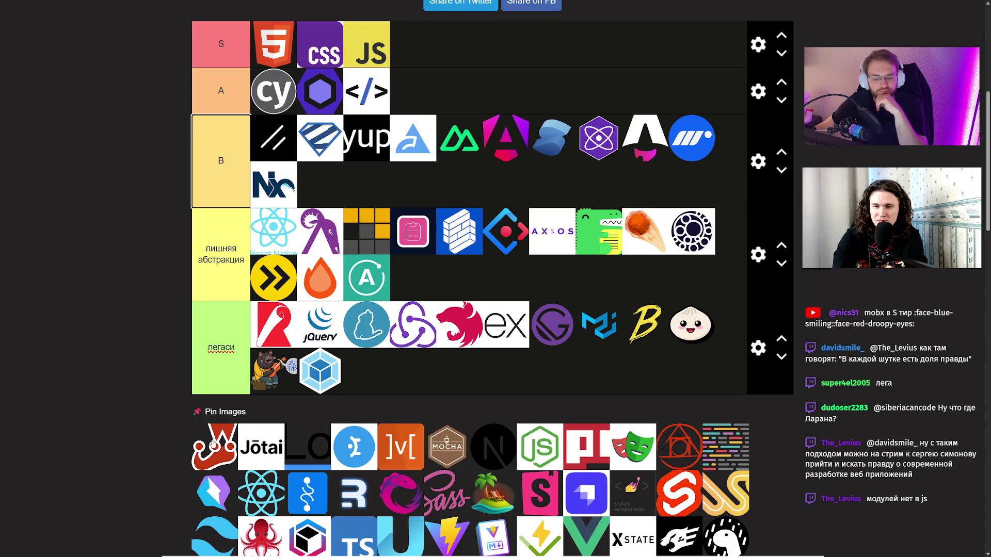
# - Put the red jester logo first in легаси and Jotai first in лишняя абстракция
pyautogui.moveTo(213, 444); pyautogui.dragTo(261, 331)
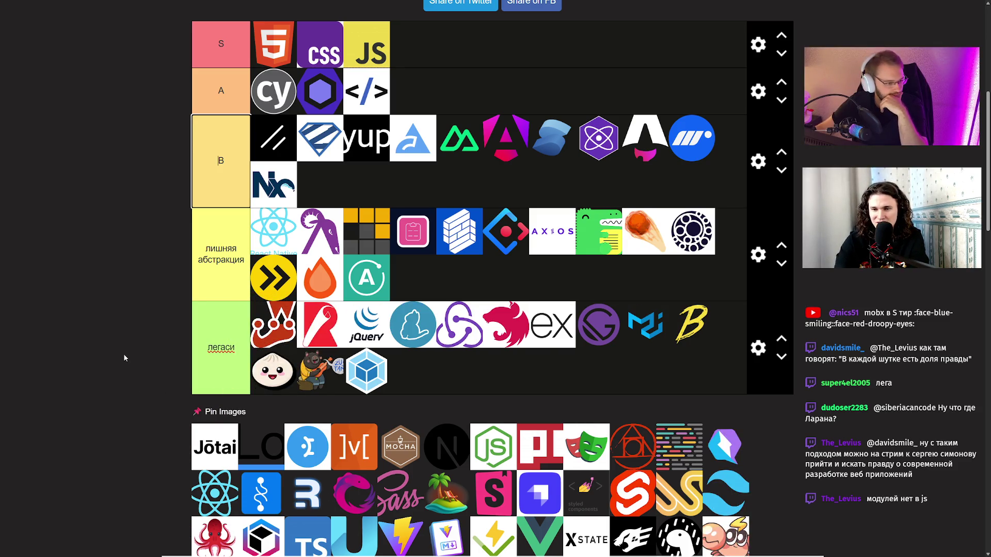
pyautogui.scroll(1, 148, 337)
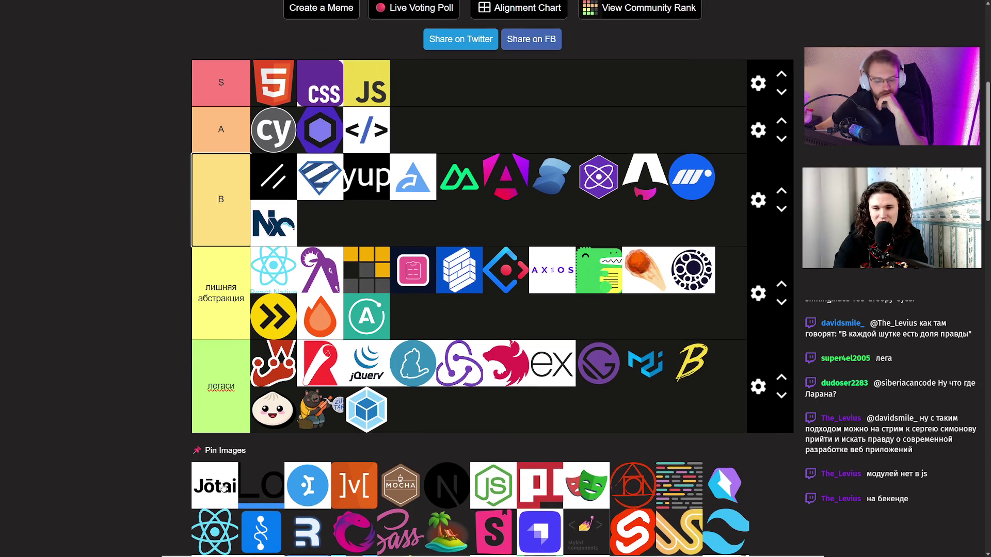
pyautogui.scroll(-1, 180, 437)
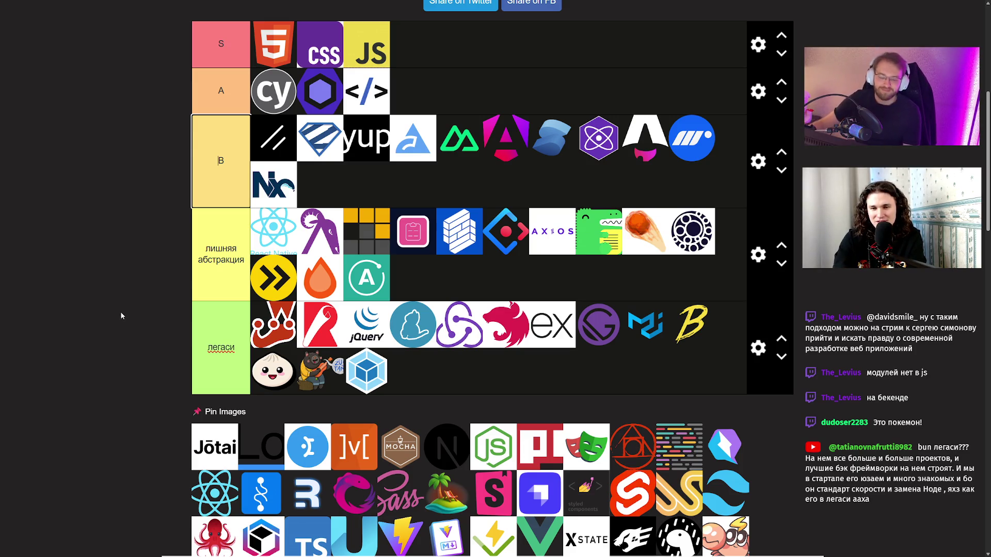
pyautogui.moveTo(204, 445); pyautogui.dragTo(262, 230)
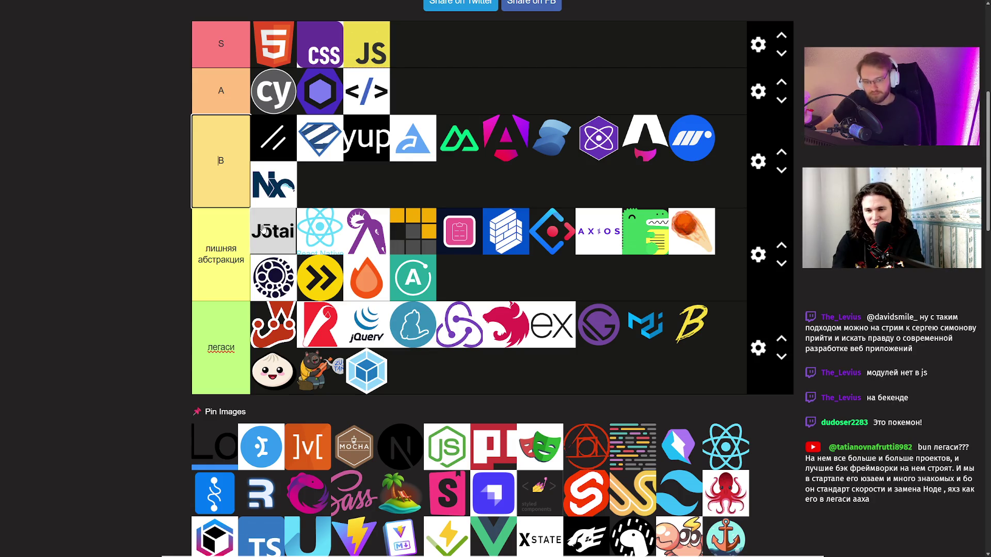
# - Move Jotai and the Lo logo into легаси; lead лишняя абстракция with the blue and ]v[ logos
pyautogui.moveTo(261, 230)
pyautogui.mouseDown()
pyautogui.moveTo(258, 241)
pyautogui.moveTo(534, 227)
pyautogui.moveTo(459, 284)
pyautogui.moveTo(325, 253)
pyautogui.moveTo(497, 274)
pyautogui.moveTo(499, 264)
pyautogui.moveTo(592, 266)
pyautogui.moveTo(574, 266)
pyautogui.mouseUp()
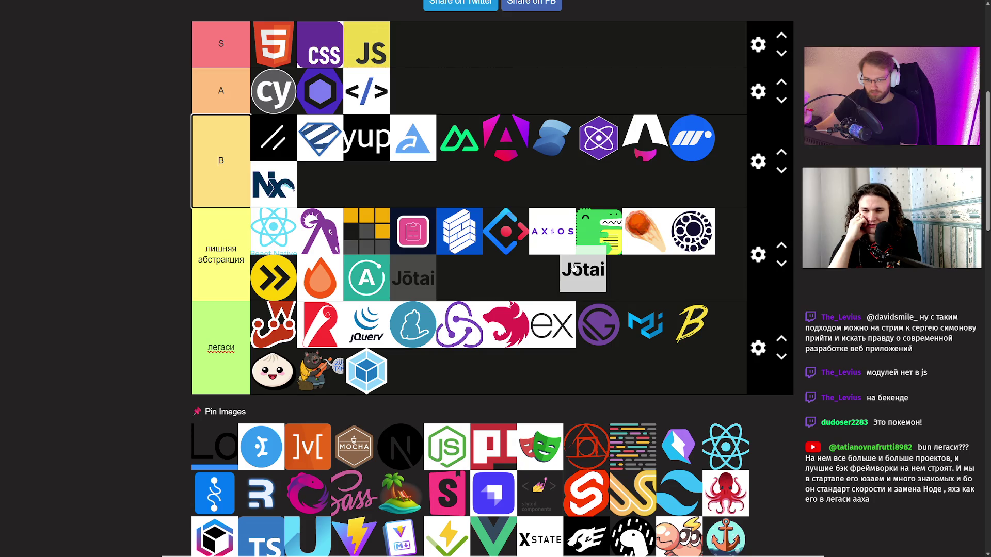
pyautogui.moveTo(574, 266); pyautogui.dragTo(574, 266)
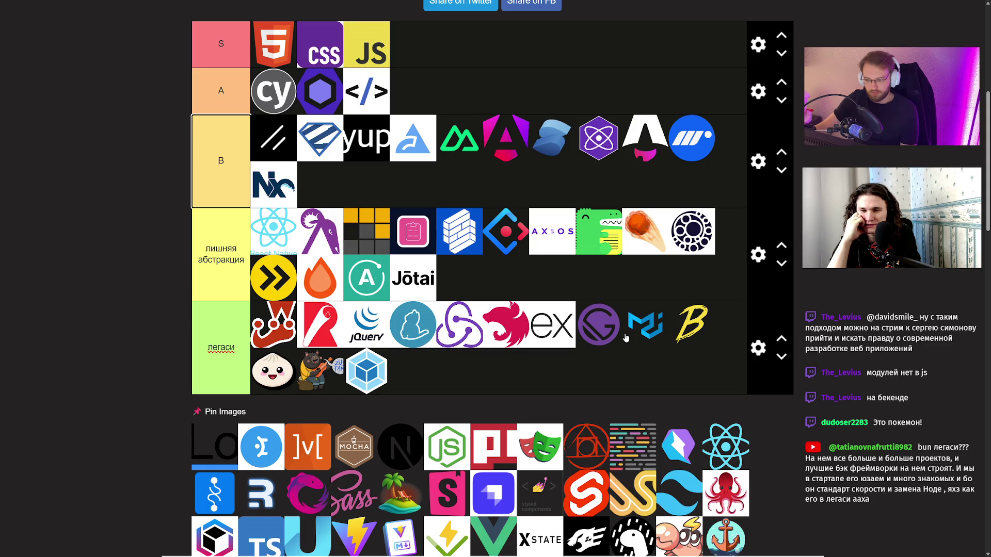
pyautogui.scroll(1, 514, 283)
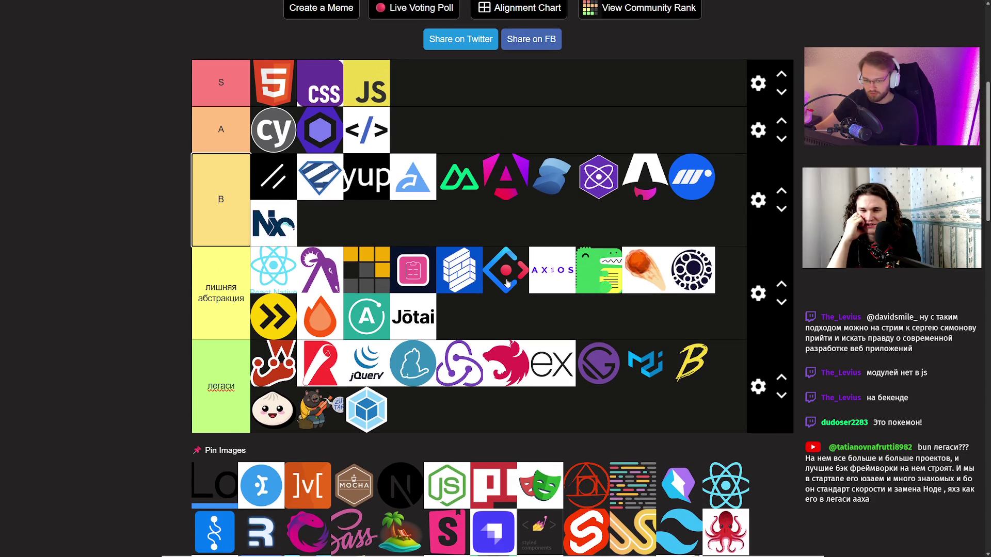
pyautogui.moveTo(459, 371); pyautogui.dragTo(482, 367)
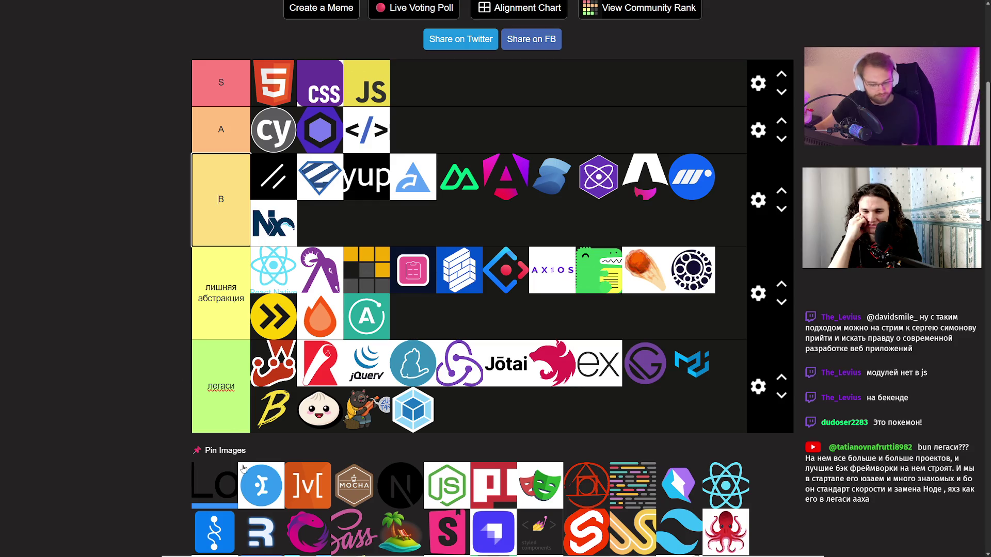
pyautogui.moveTo(218, 481); pyautogui.dragTo(253, 361)
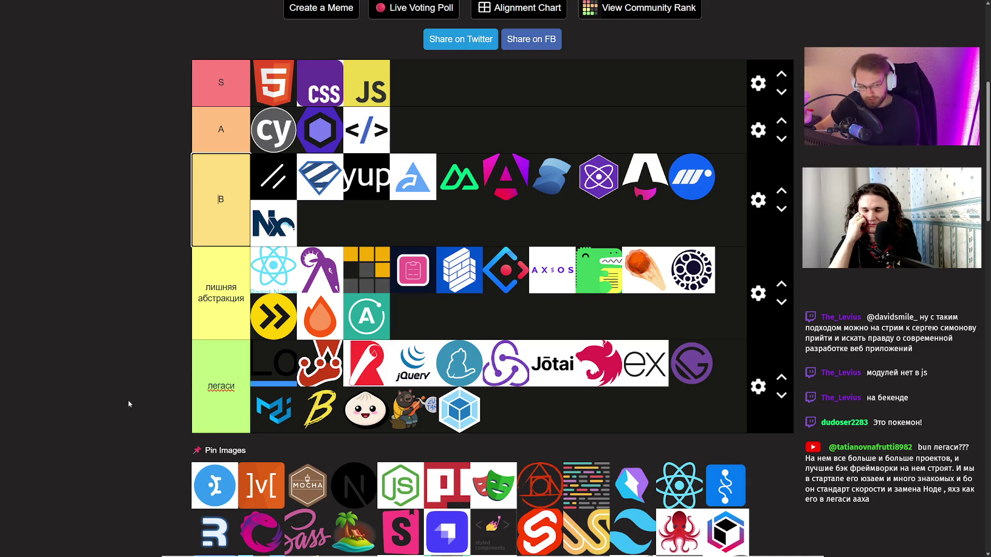
pyautogui.moveTo(217, 487); pyautogui.dragTo(274, 270)
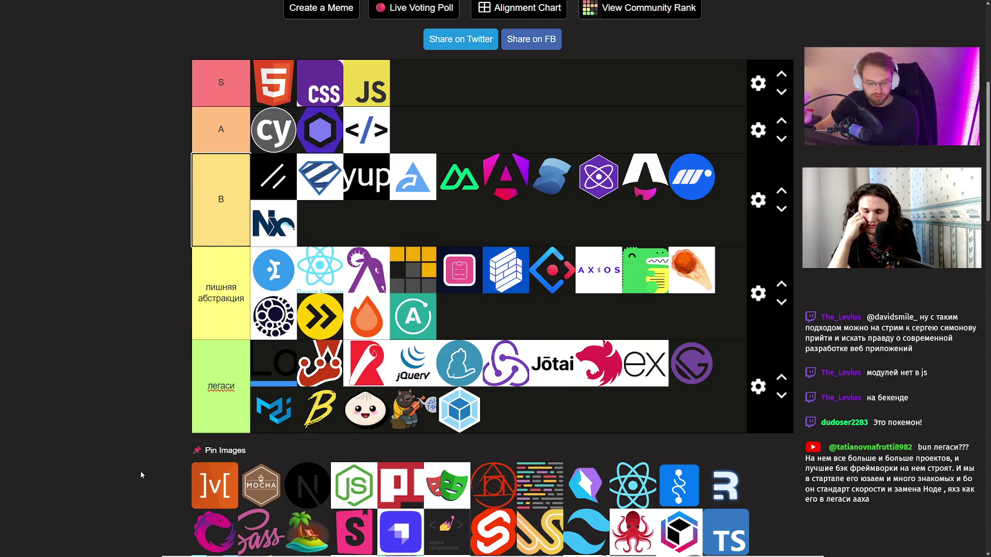
pyautogui.moveTo(222, 477); pyautogui.dragTo(271, 274)
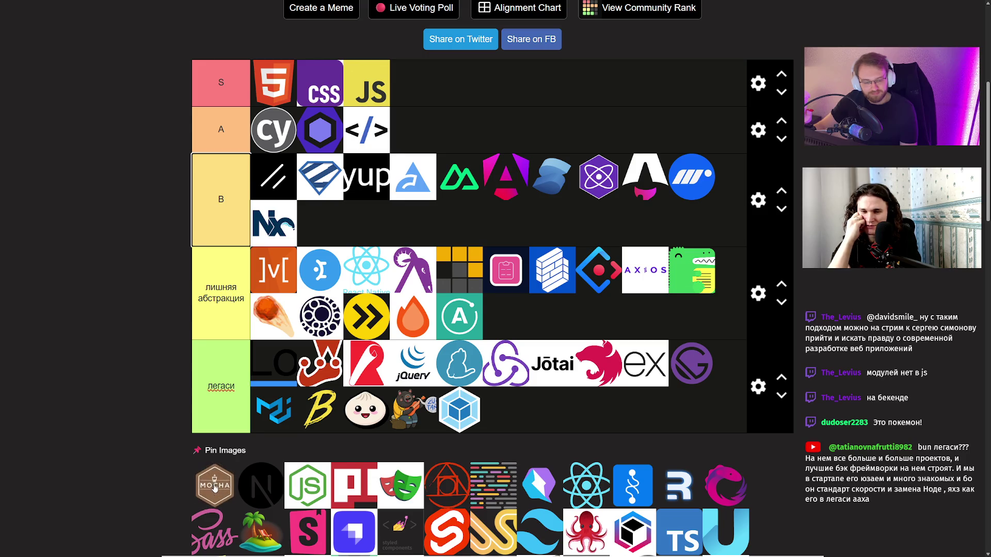
# - Place the red W logo ahead of Lo and add Mocha to the легаси tier
pyautogui.moveTo(322, 382)
pyautogui.mouseDown()
pyautogui.moveTo(227, 356)
pyautogui.moveTo(238, 361)
pyautogui.mouseUp()
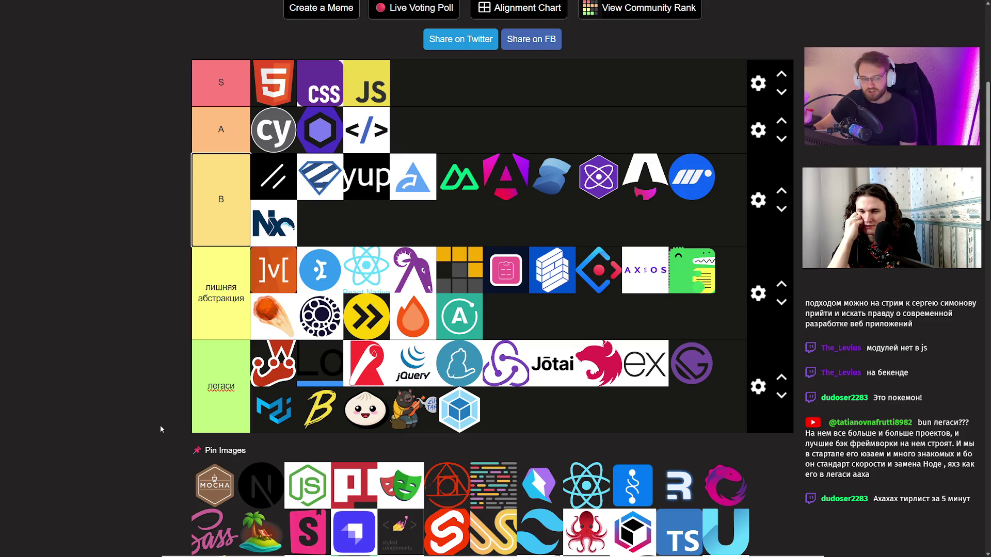
pyautogui.moveTo(208, 466)
pyautogui.mouseDown()
pyautogui.moveTo(297, 359)
pyautogui.moveTo(315, 364)
pyautogui.mouseUp()
pyautogui.scroll(-2, 215, 463)
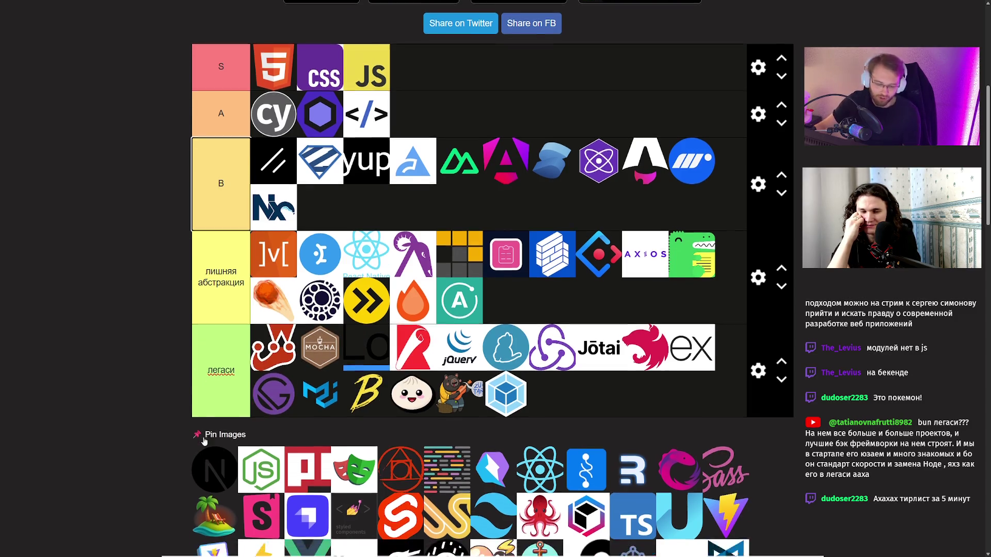
pyautogui.scroll(1, 151, 369)
# - Put the Next.js logo at the front of the лишняя абстракция tier
pyautogui.scroll(1, 150, 367)
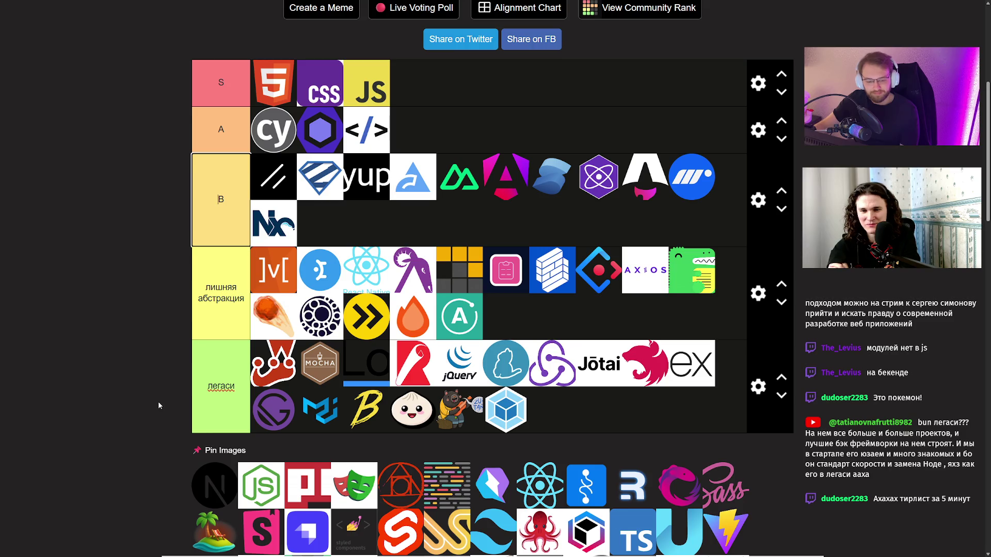
pyautogui.scroll(2, 162, 401)
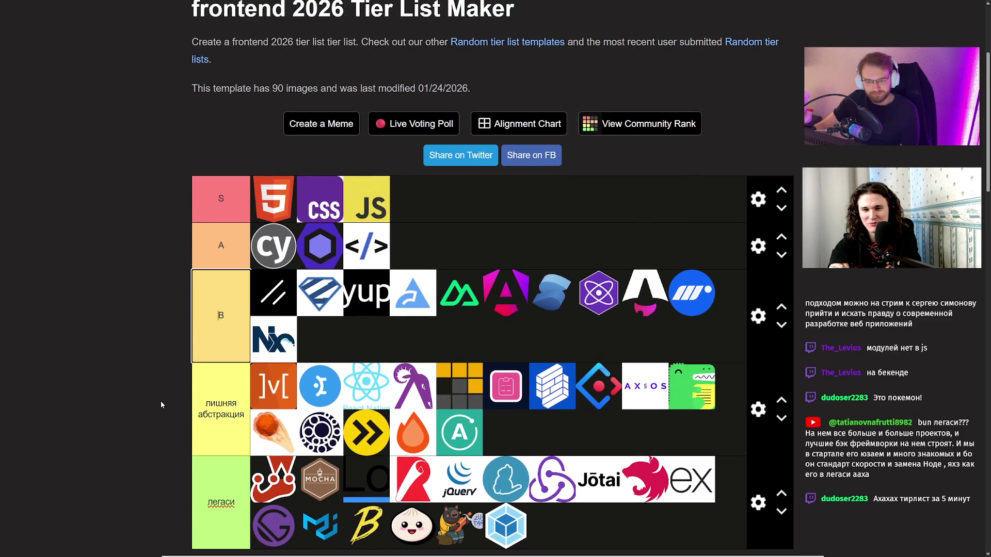
pyautogui.scroll(-3, 161, 401)
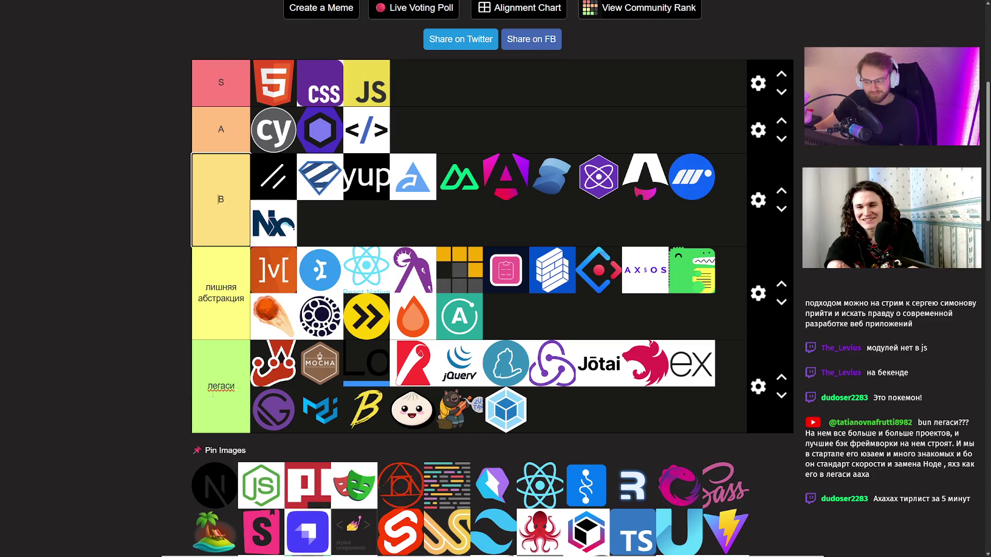
pyautogui.scroll(1, 548, 402)
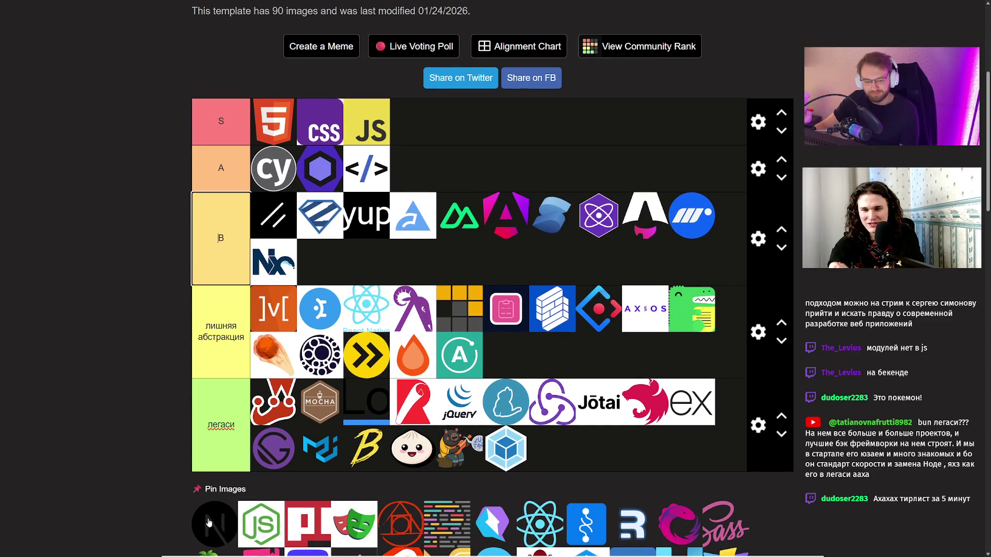
pyautogui.moveTo(210, 522); pyautogui.dragTo(183, 328)
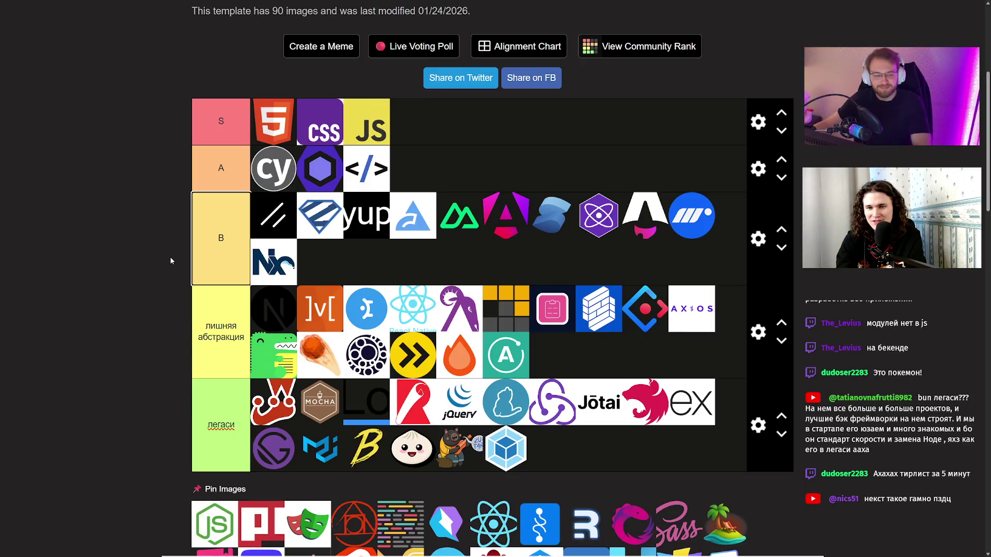
pyautogui.press('Escape')
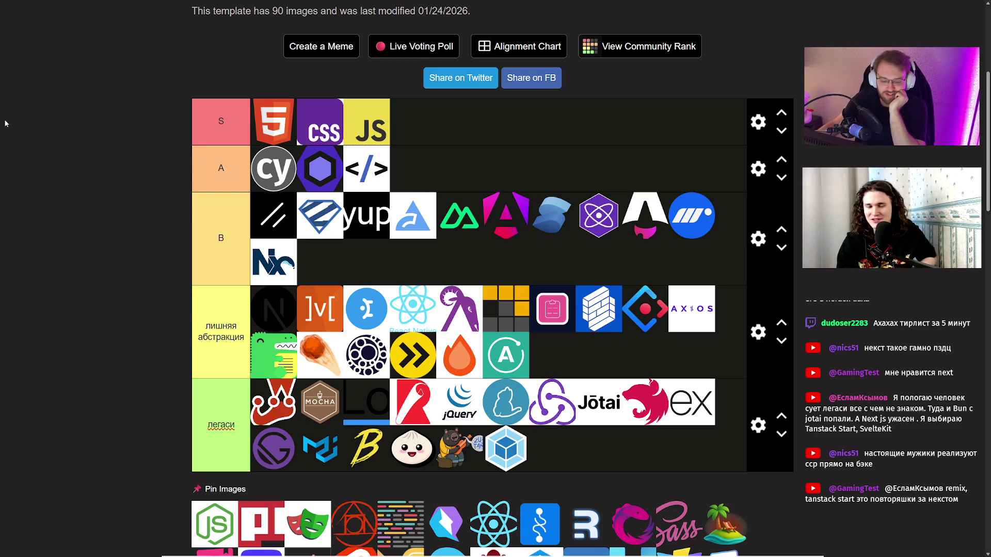
pyautogui.moveTo(217, 521)
pyautogui.mouseDown()
pyautogui.moveTo(412, 101)
pyautogui.moveTo(402, 118)
pyautogui.mouseUp()
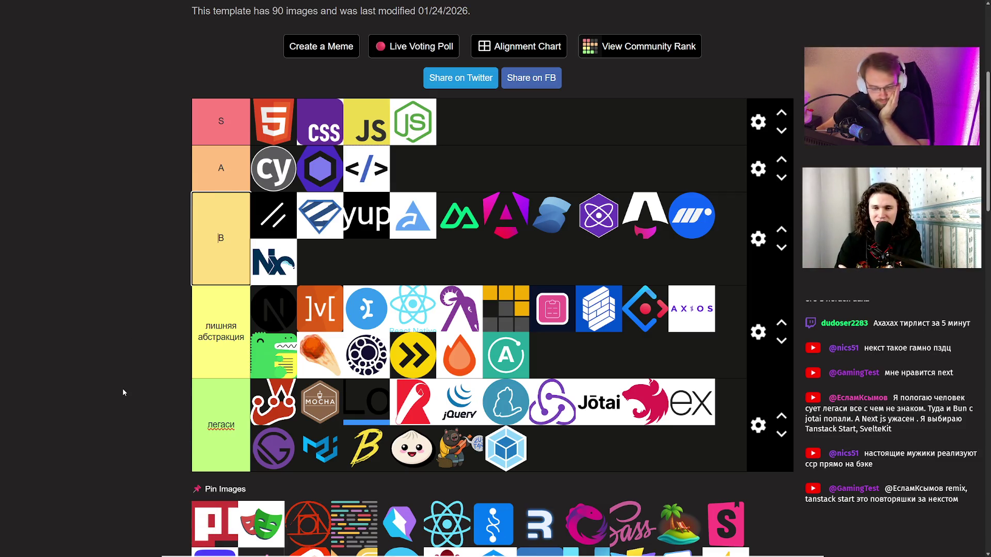
pyautogui.moveTo(215, 523); pyautogui.dragTo(256, 395)
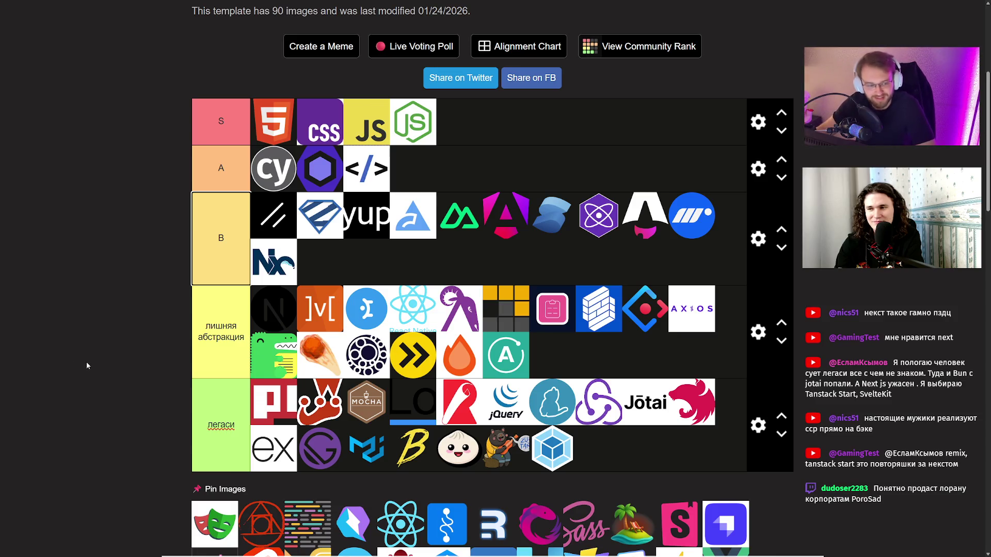
pyautogui.scroll(-2, 87, 362)
pyautogui.scroll(1, 88, 359)
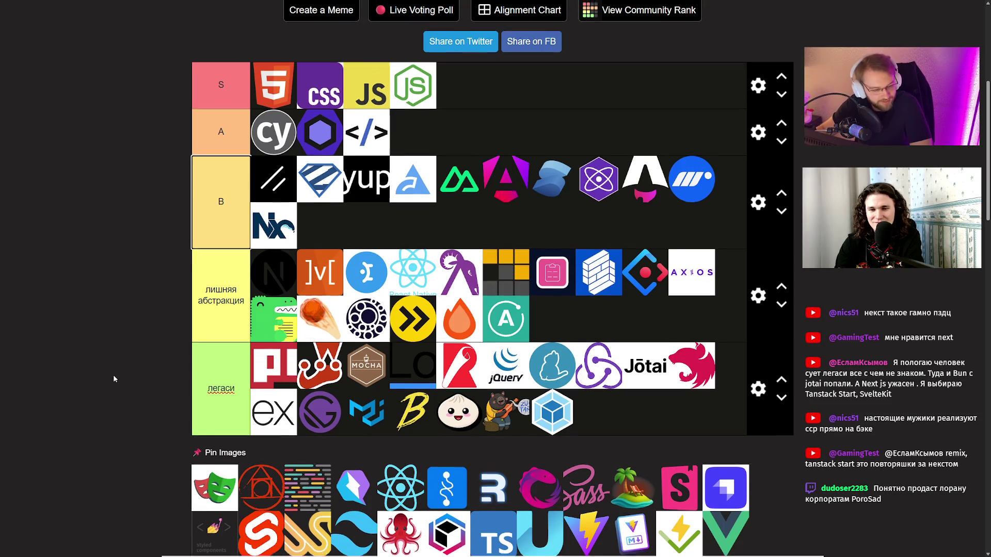
pyautogui.scroll(1, 114, 373)
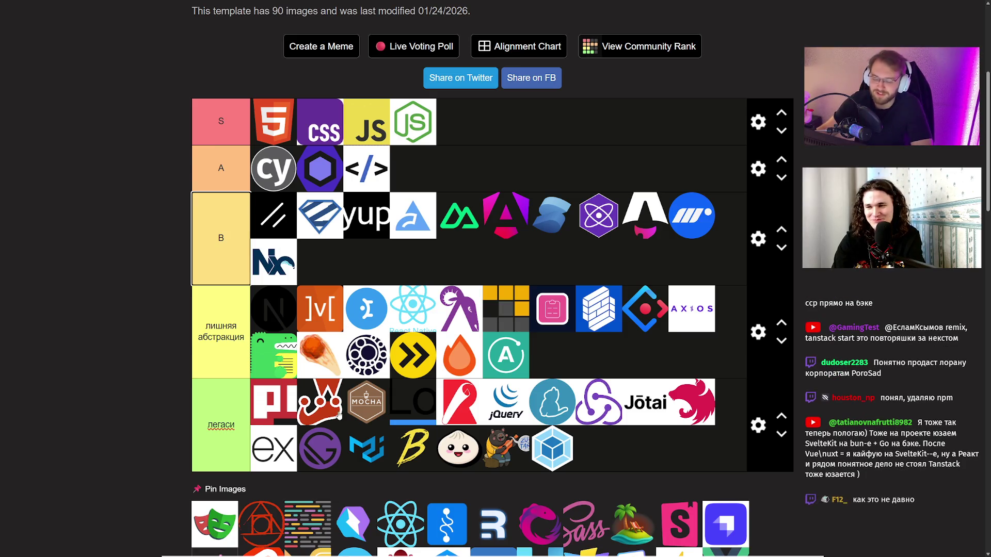
pyautogui.click(222, 492)
pyautogui.click(184, 493)
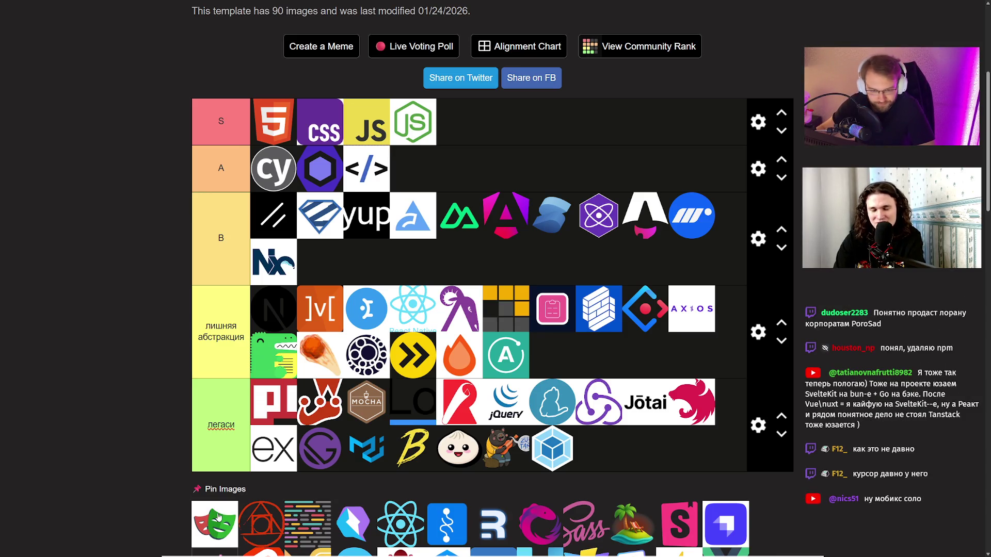
pyautogui.moveTo(218, 521)
pyautogui.mouseDown()
pyautogui.moveTo(398, 294)
pyautogui.moveTo(263, 169)
pyautogui.mouseUp()
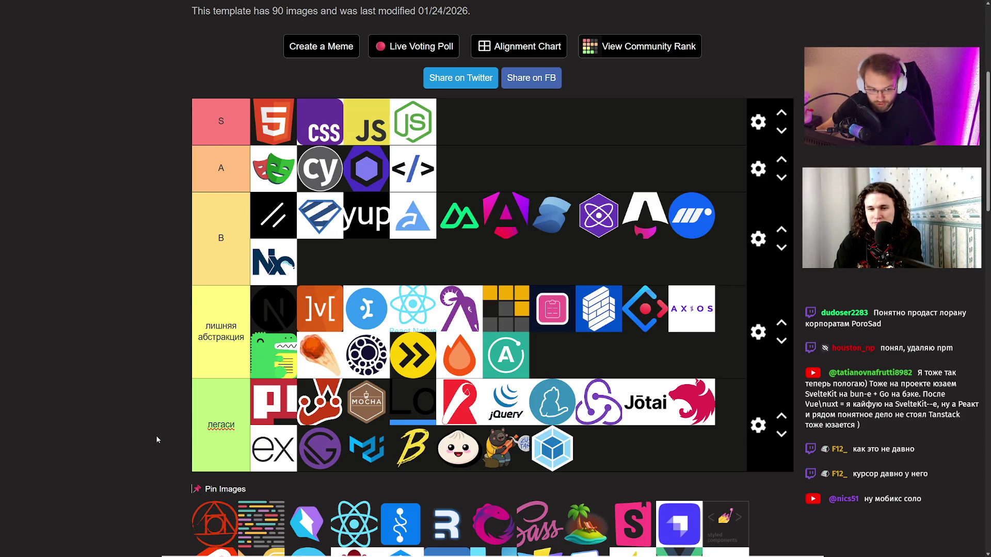
# - Move the red geometric logo from the pool to the front of лишняя абстракция
pyautogui.scroll(-2, 149, 423)
pyautogui.moveTo(215, 400); pyautogui.dragTo(138, 400)
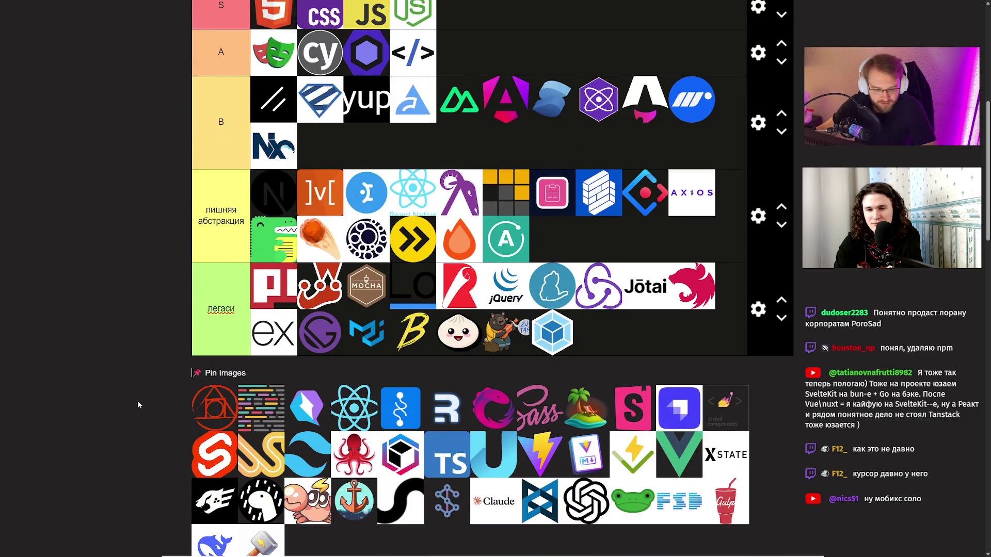
pyautogui.scroll(1, 137, 401)
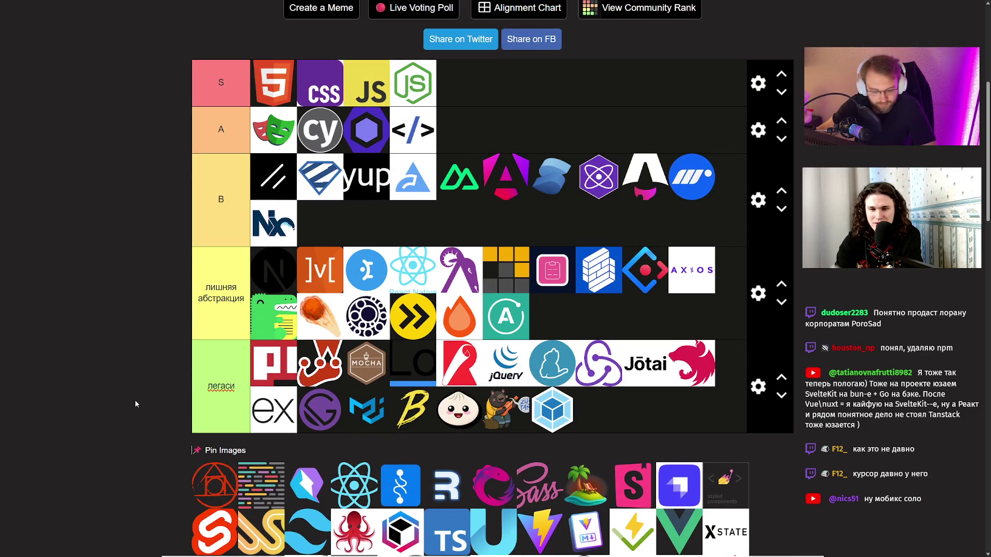
pyautogui.moveTo(202, 480)
pyautogui.mouseDown()
pyautogui.moveTo(214, 482)
pyautogui.moveTo(256, 273)
pyautogui.mouseUp()
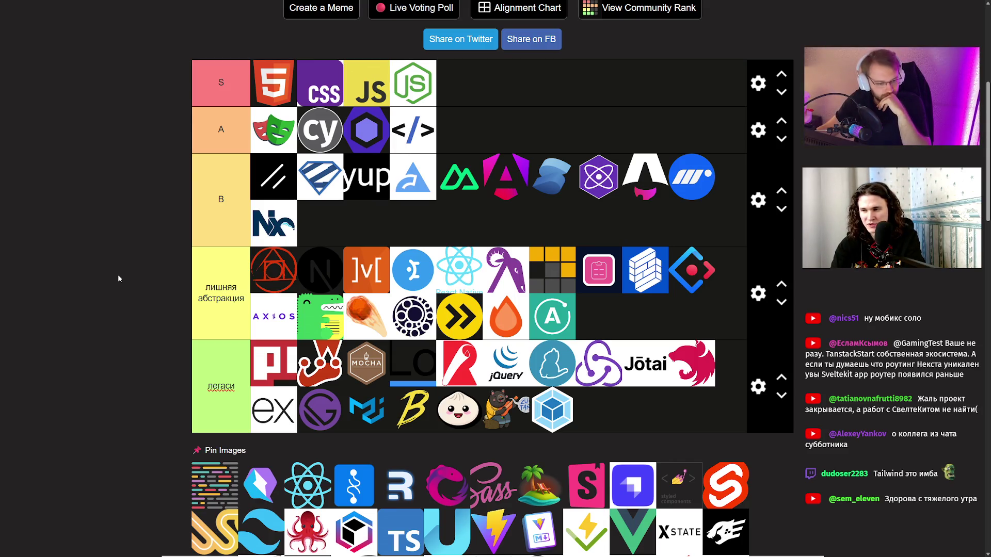
# - Put the coloured code-lines logo first in the легаси tier
pyautogui.moveTo(211, 482); pyautogui.dragTo(266, 361)
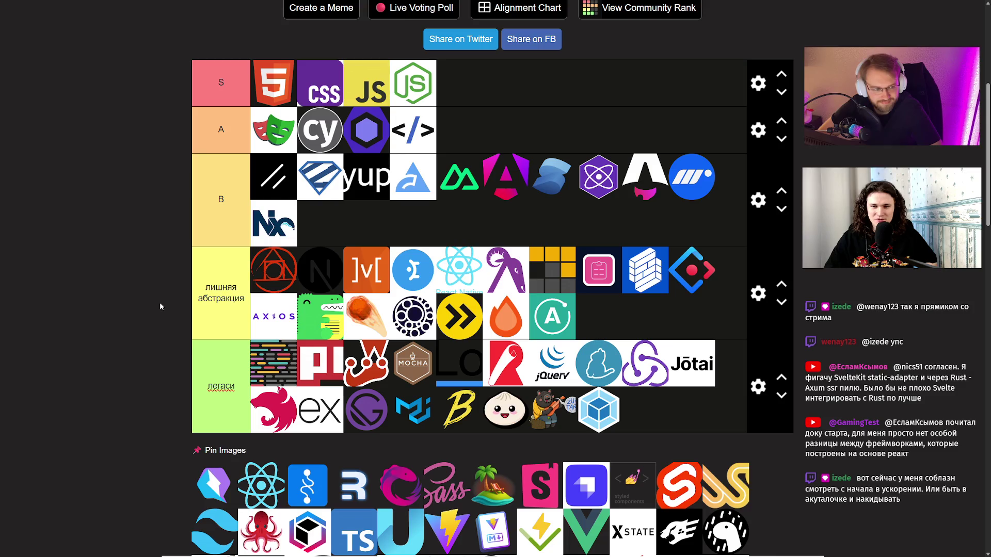
# - Lead лишняя абстракция with the purple lightning logo and легаси with the React logo
pyautogui.moveTo(214, 486)
pyautogui.mouseDown()
pyautogui.moveTo(208, 289)
pyautogui.moveTo(258, 279)
pyautogui.mouseUp()
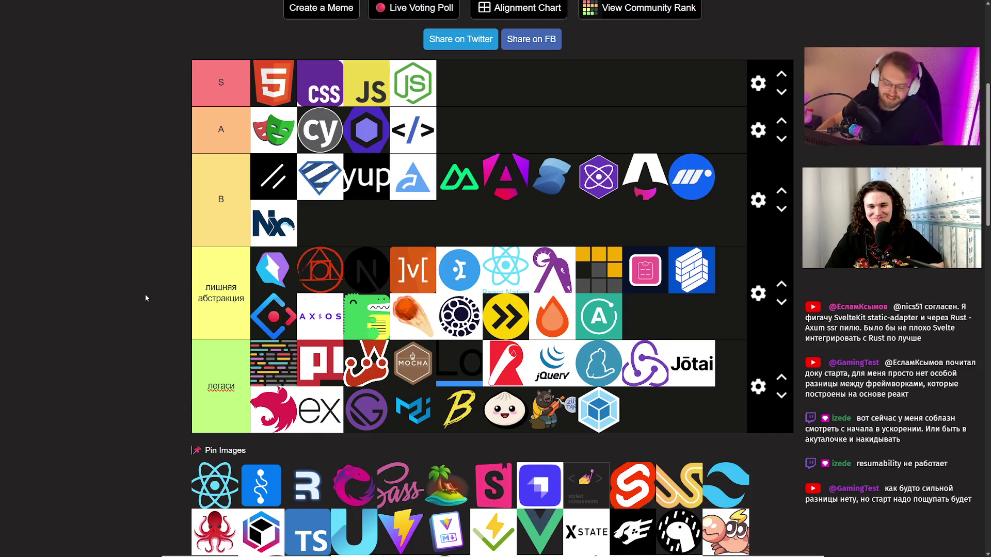
pyautogui.moveTo(236, 489); pyautogui.dragTo(261, 368)
pyautogui.click(166, 369)
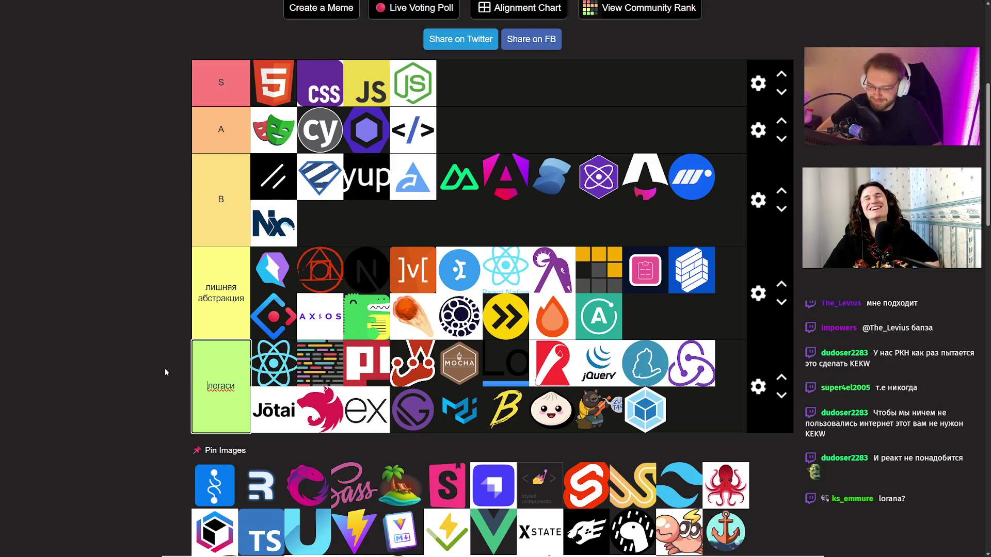
# - Put the blue logo first in легаси and the R logo into лишняя абстракция
pyautogui.moveTo(222, 488)
pyautogui.mouseDown()
pyautogui.moveTo(284, 371)
pyautogui.moveTo(322, 364)
pyautogui.mouseUp()
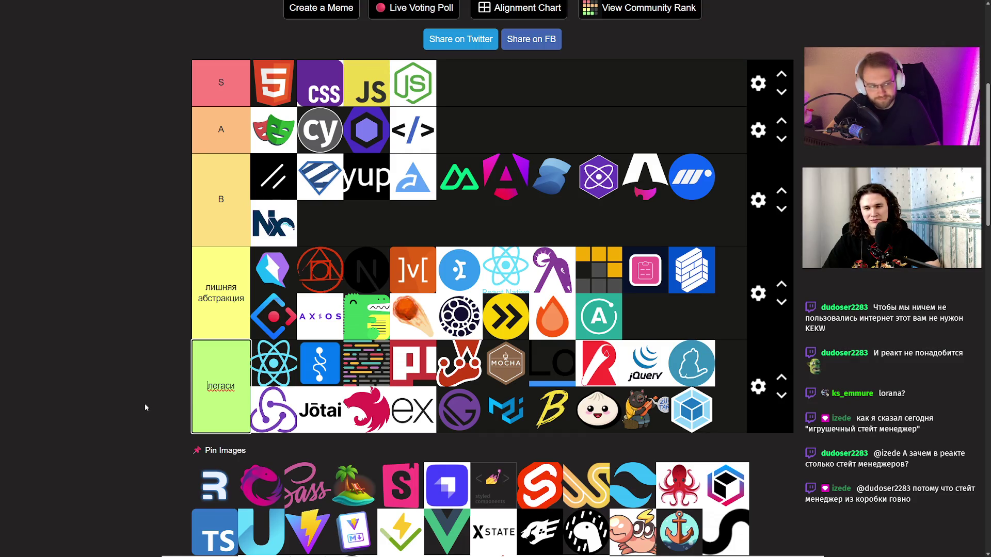
pyautogui.moveTo(215, 484); pyautogui.dragTo(199, 322)
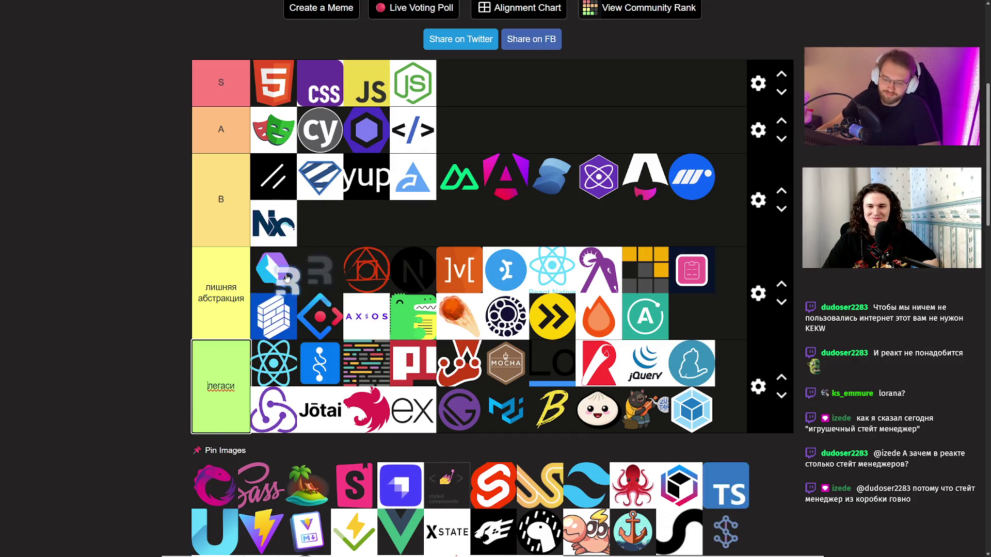
# - Deselect the легаси label and move the RxJS logo to the front of лишняя абстракция
pyautogui.click(110, 373)
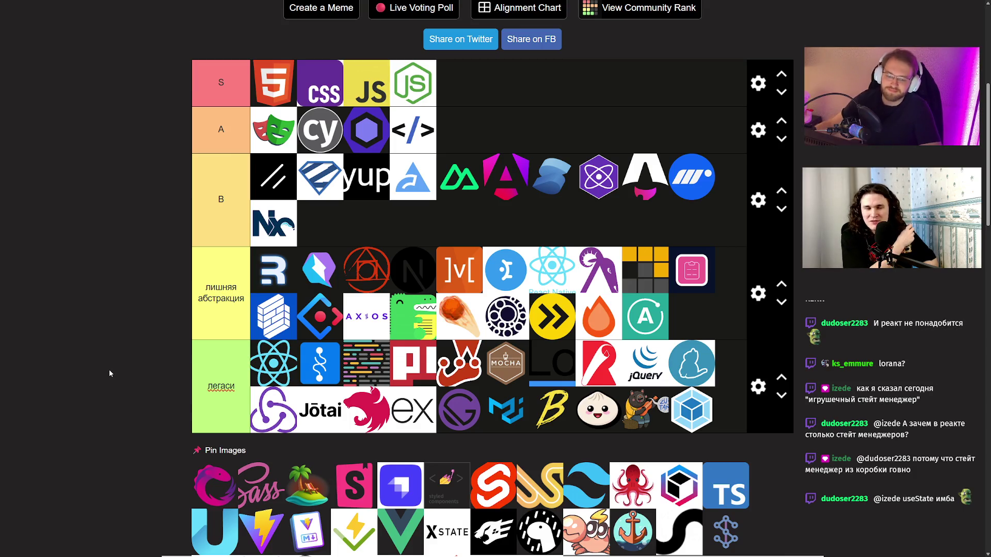
pyautogui.moveTo(207, 478); pyautogui.dragTo(242, 289)
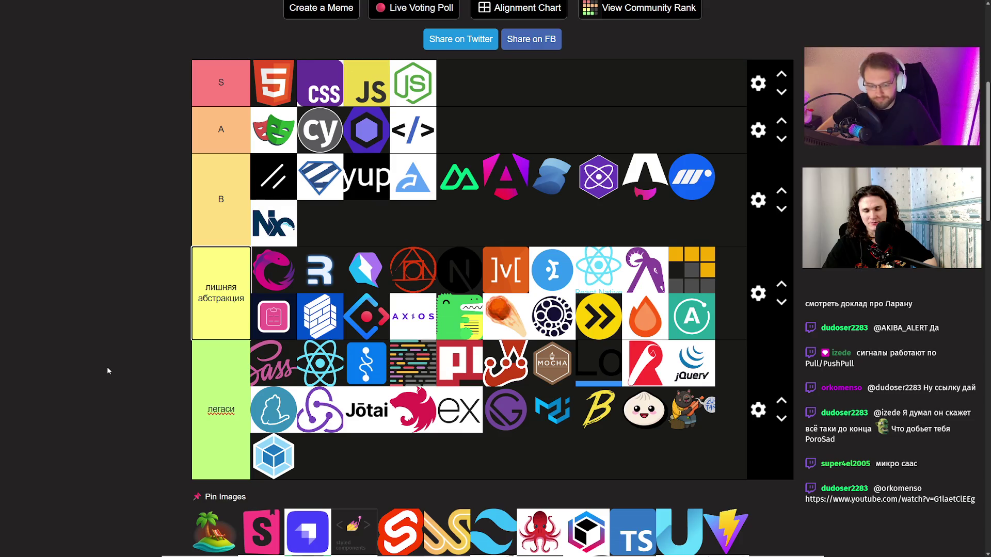
# - Rank the island image in tier B beside Nx, then start a private browsing tab
pyautogui.moveTo(221, 541)
pyautogui.mouseDown()
pyautogui.moveTo(199, 375)
pyautogui.moveTo(379, 228)
pyautogui.mouseUp()
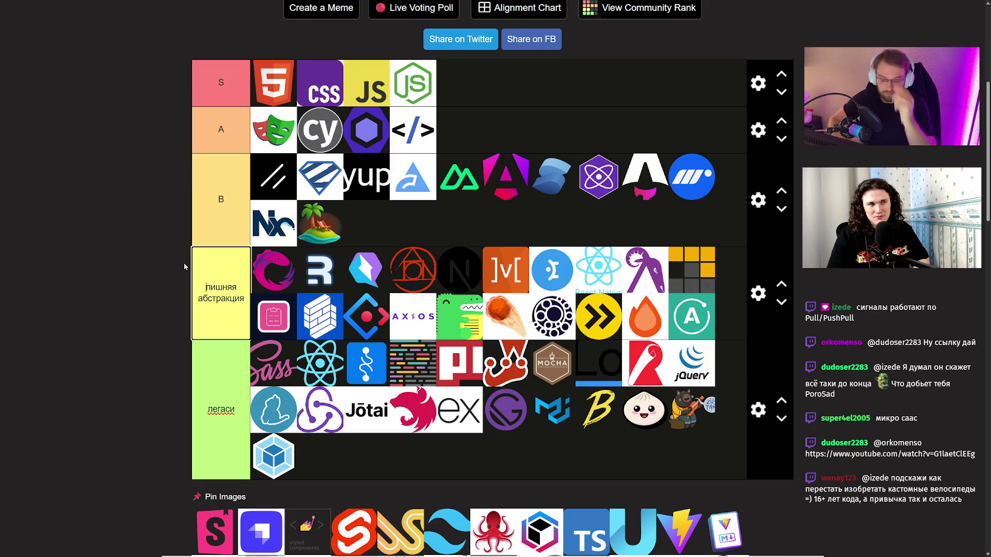
pyautogui.press('F11')
# - Load tanstack.com/ai/latest and poke the little sailing ship beside the island
pyautogui.click(114, 8)
pyautogui.write('tanstack.com/ai/latest')
pyautogui.press('Return')
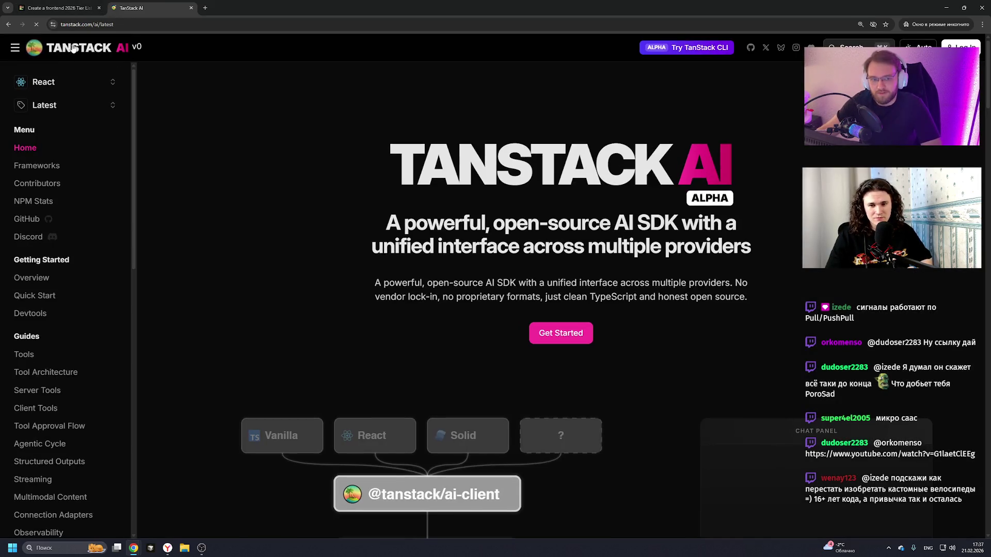
pyautogui.click(17, 48)
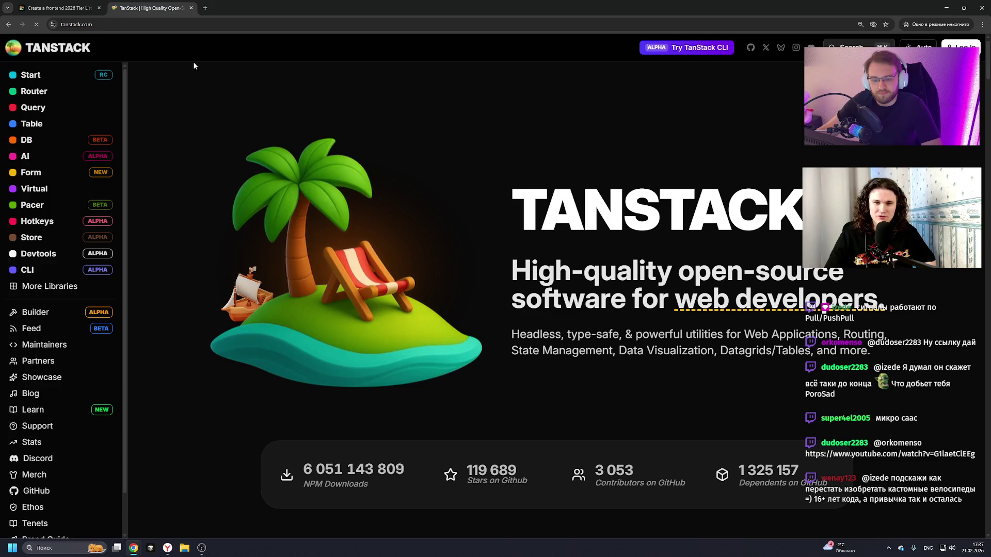
pyautogui.click(247, 292)
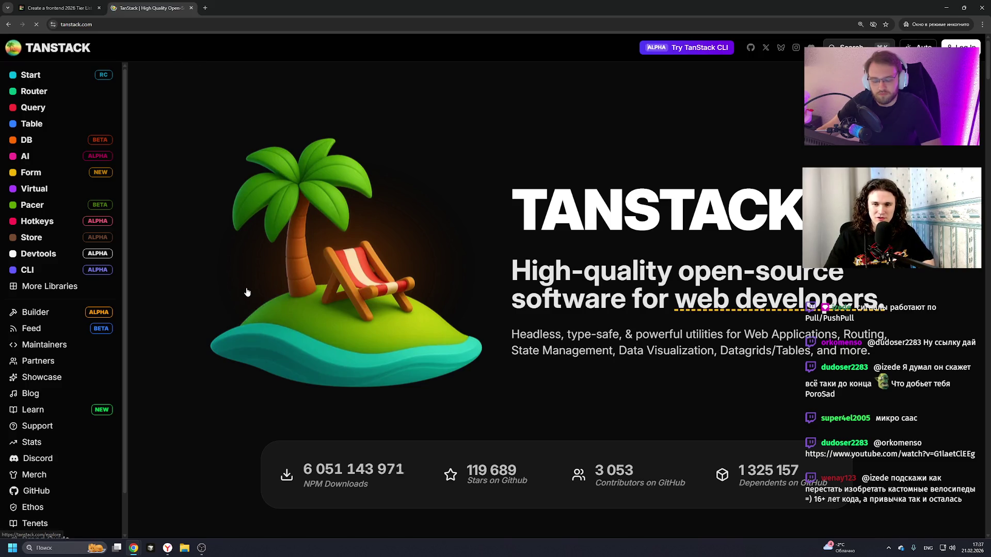
# - Select the NPM downloads figure, inspect its page code, then close DevTools
pyautogui.scroll(-3, 397, 351)
pyautogui.moveTo(304, 317); pyautogui.dragTo(417, 316)
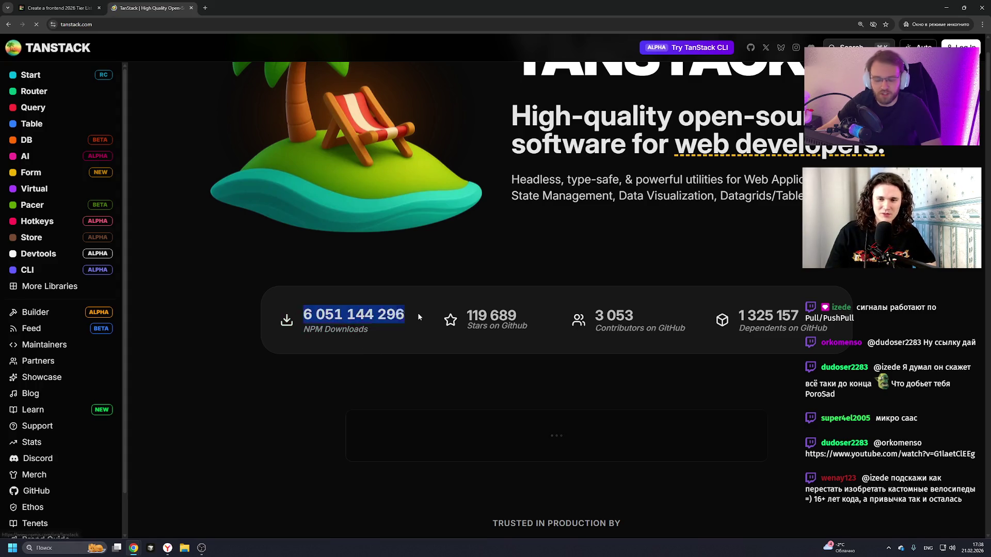
pyautogui.tripleClick(331, 325)
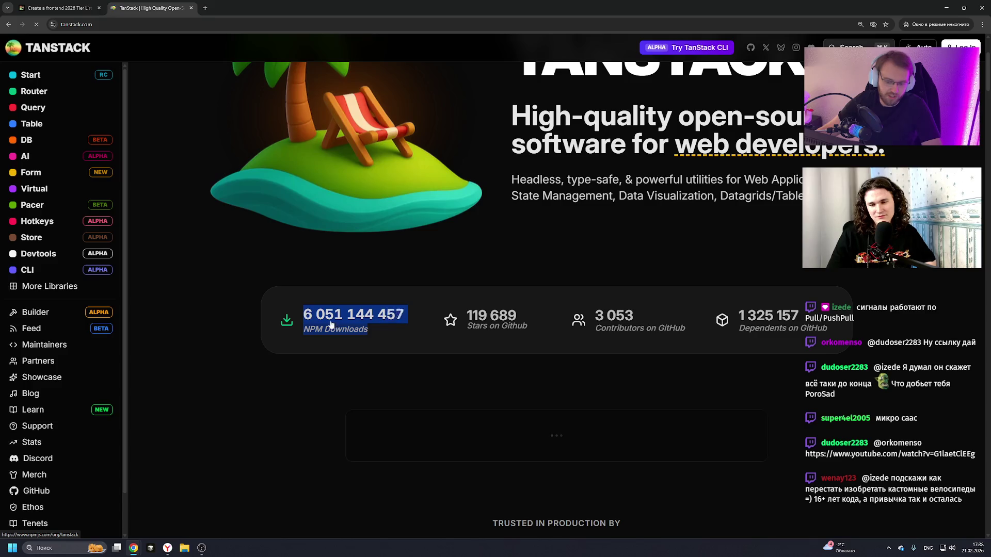
pyautogui.rightClick(392, 350)
pyautogui.click(465, 484)
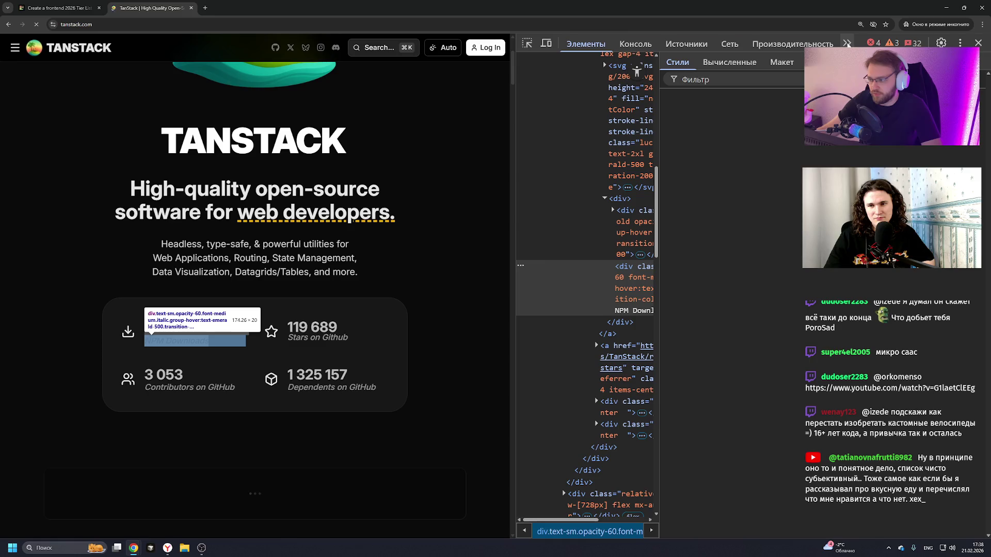
pyautogui.click(978, 43)
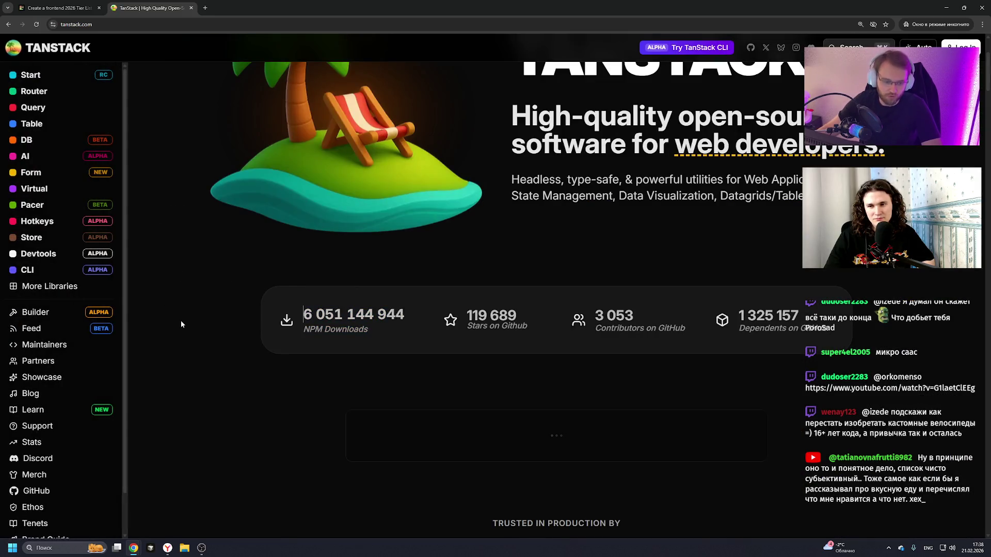
# - Zoom the TanStack page to 175% and scroll through the stats
pyautogui.hotkey('ctrl', '+')
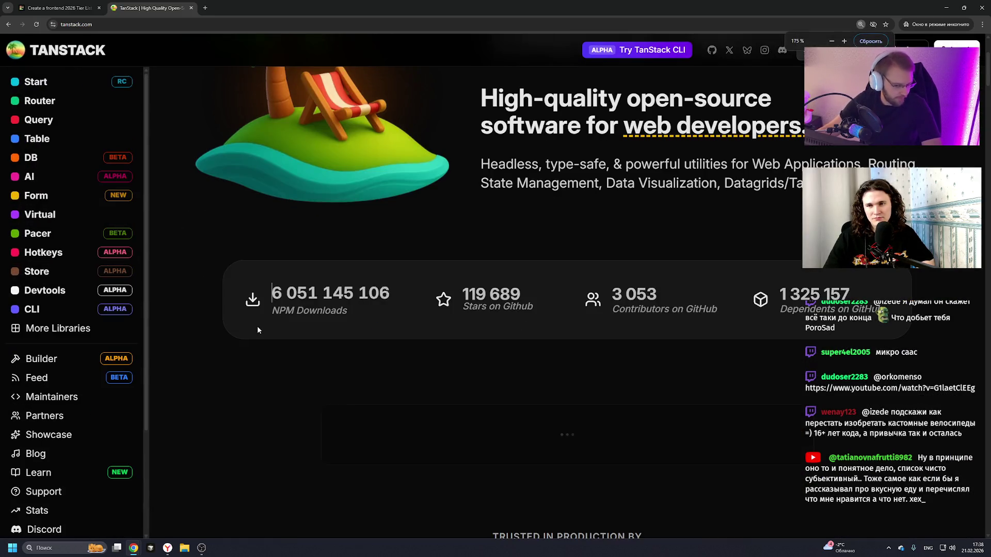
pyautogui.scroll(3, 330, 315)
pyautogui.scroll(-2, 317, 295)
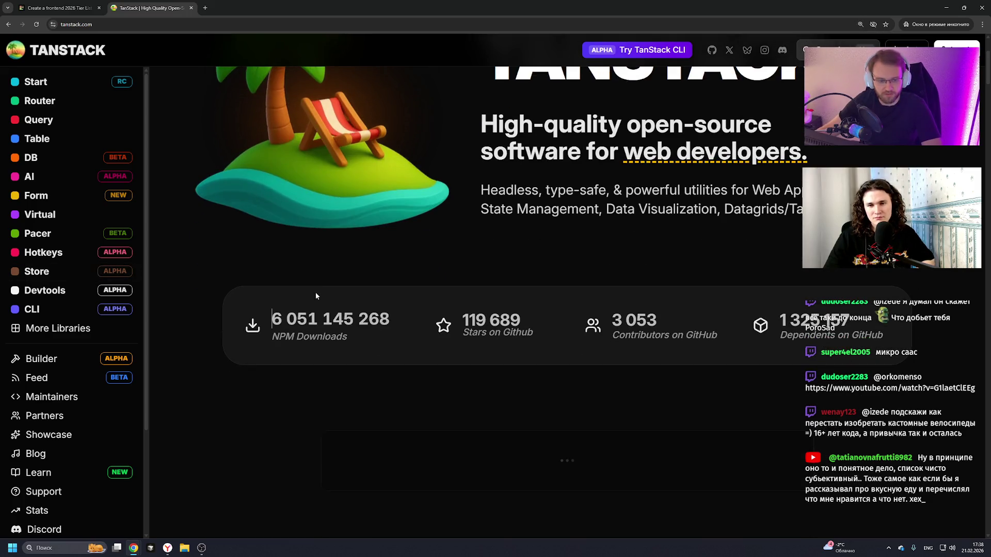
pyautogui.scroll(-2, 61, 204)
pyautogui.scroll(2, 60, 204)
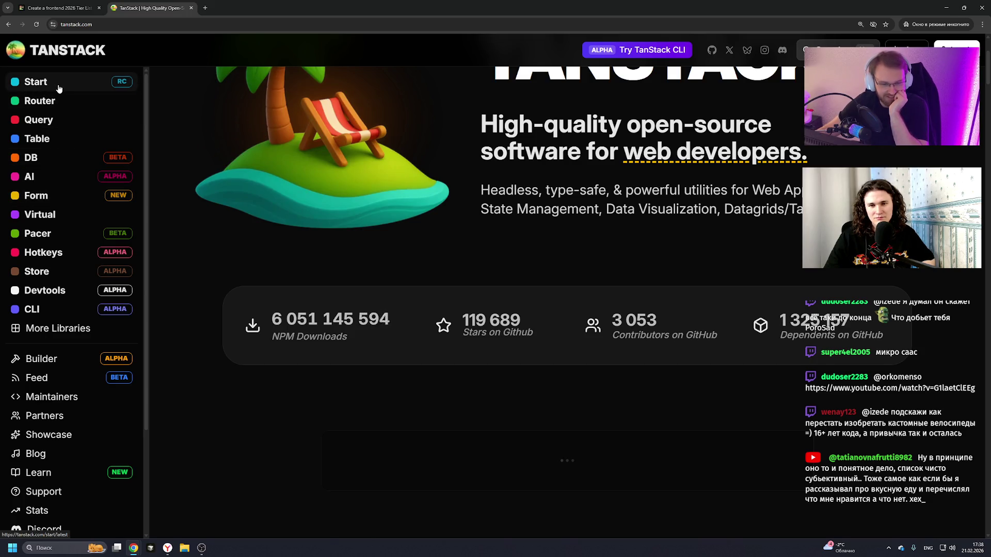
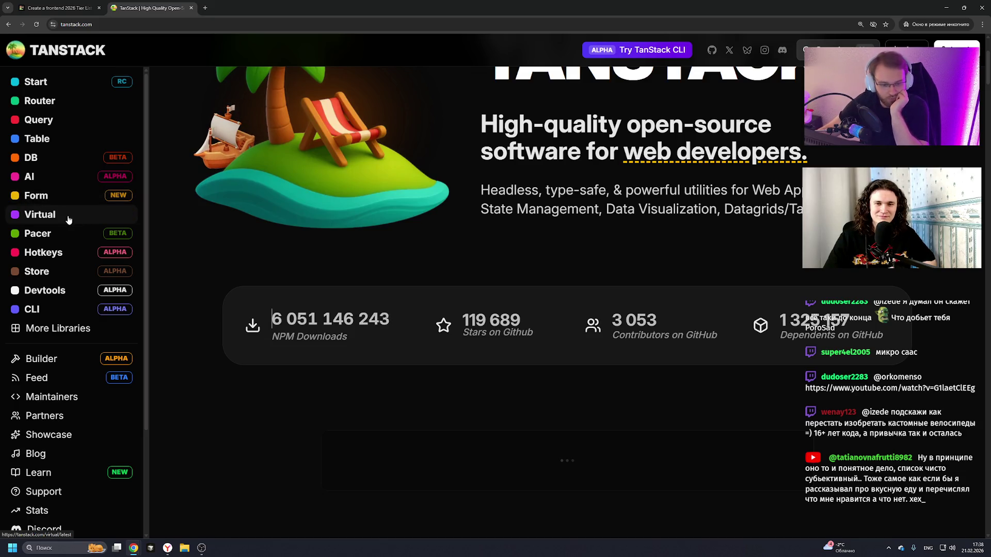
# - Open the TanStack Hotkeys library page and its Get Started docs
pyautogui.click(74, 258)
pyautogui.scroll(-4, 467, 248)
pyautogui.scroll(6, 466, 247)
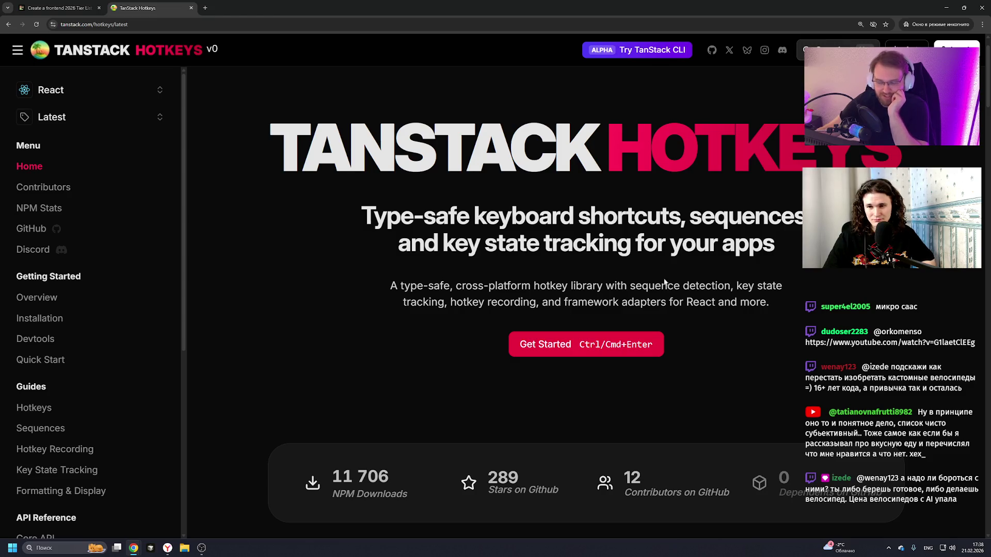
pyautogui.scroll(-7, 540, 280)
pyautogui.scroll(-7, 536, 274)
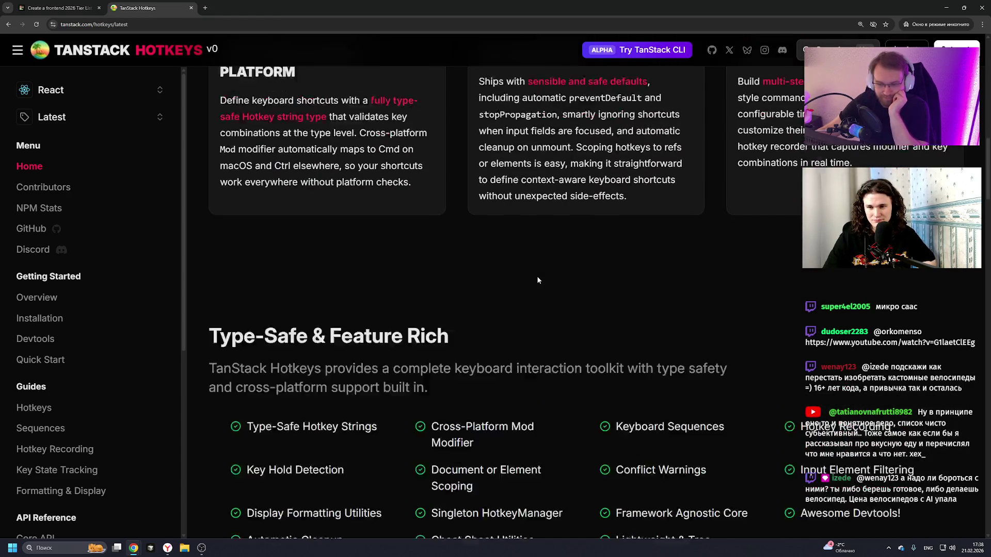
pyautogui.scroll(10, 537, 280)
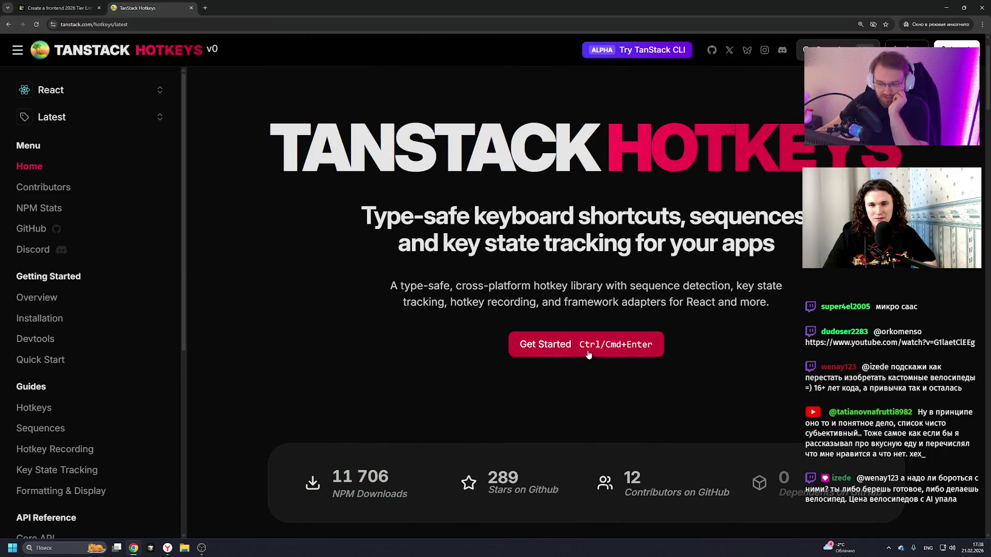
pyautogui.click(589, 354)
pyautogui.scroll(-15, 515, 307)
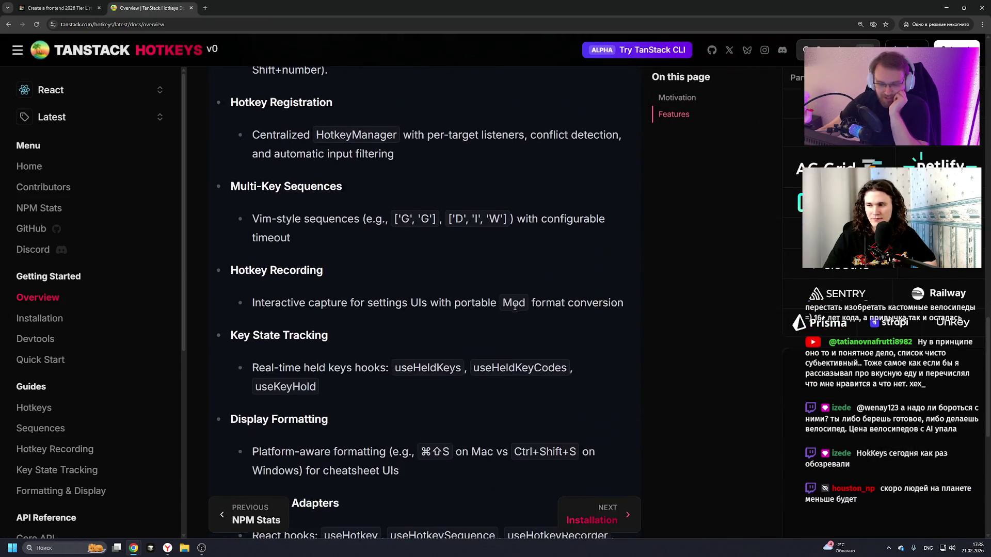
pyautogui.scroll(-6, 511, 306)
# - Go through Installation to the React Quick Start and select the first useHotkey example
pyautogui.click(45, 321)
pyautogui.scroll(-10, 358, 296)
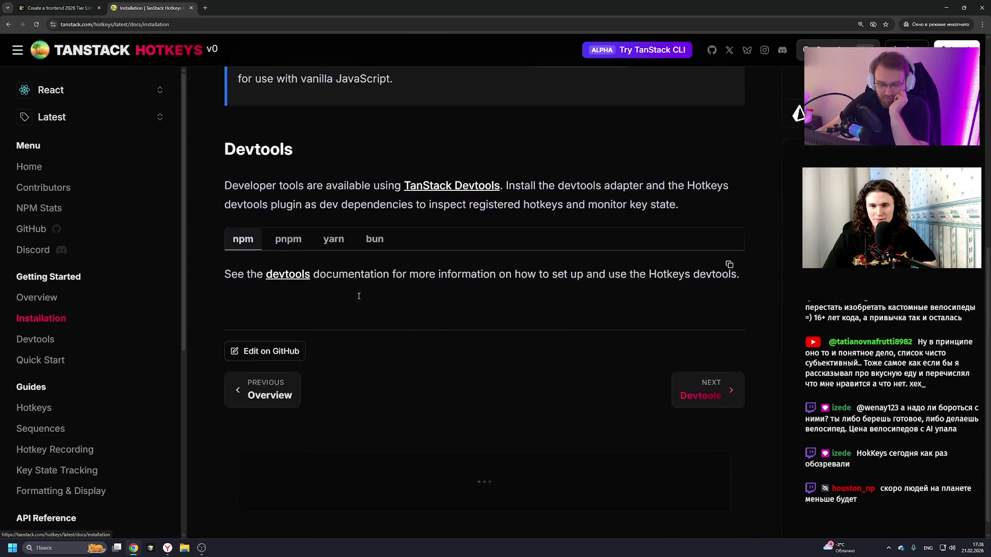
pyautogui.click(57, 360)
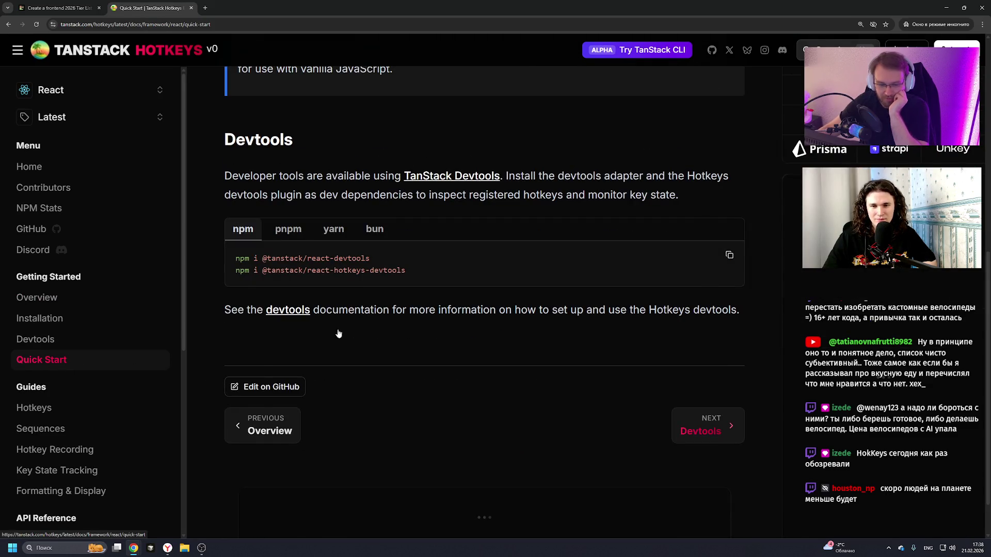
pyautogui.scroll(-2, 469, 320)
pyautogui.scroll(1, 469, 320)
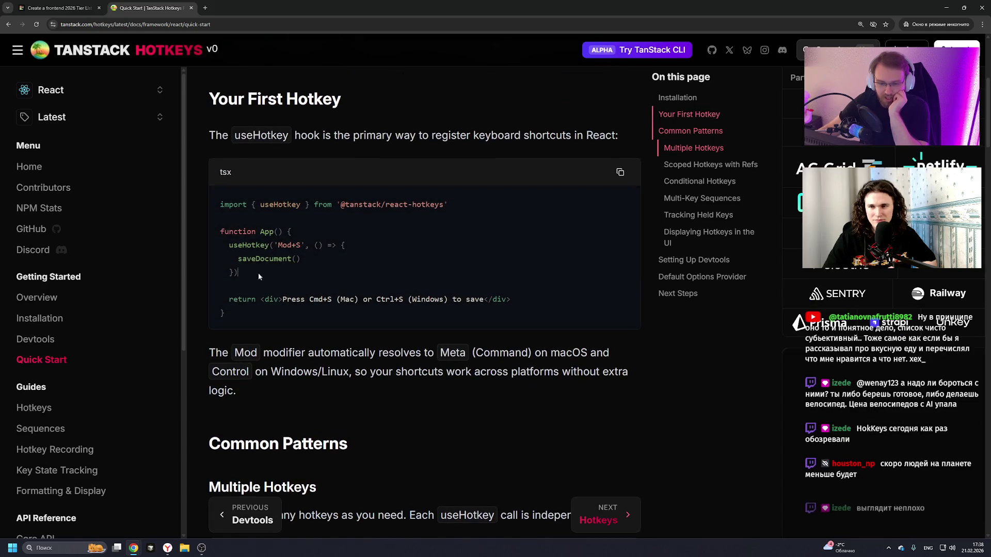
pyautogui.moveTo(285, 281); pyautogui.dragTo(213, 245)
# - Load the reactuse.org introduction docs in a new tab
pyautogui.click(205, 7)
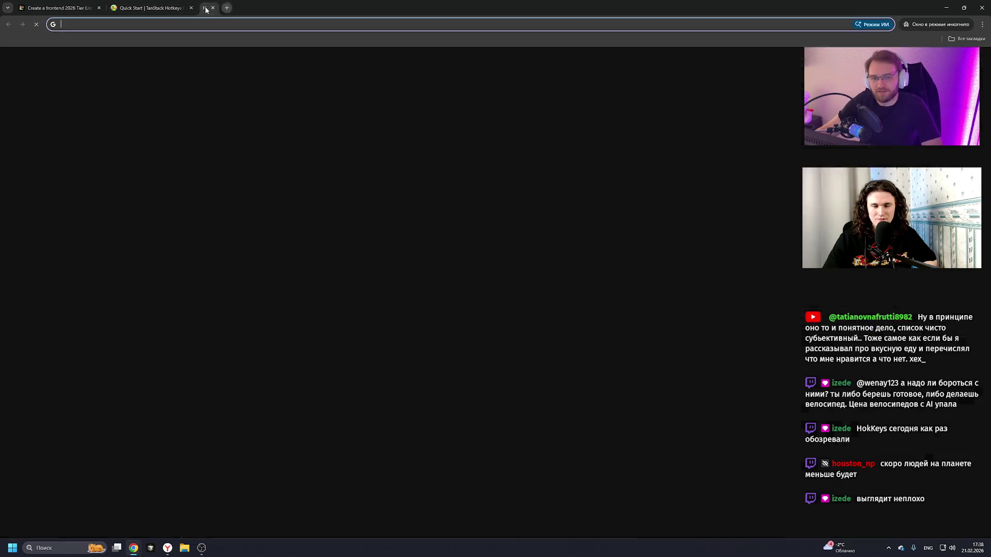
pyautogui.write('reactuse.org')
pyautogui.press('Return')
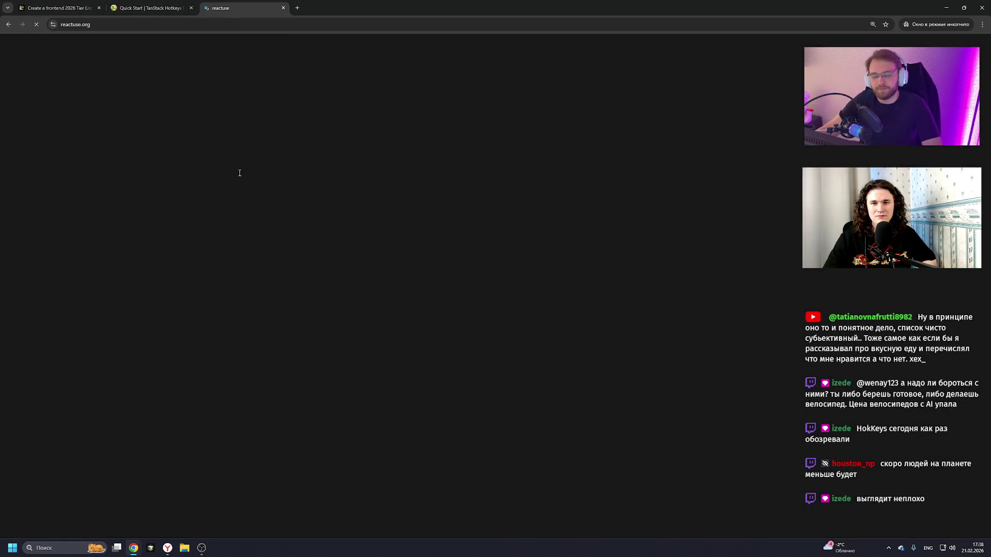
pyautogui.click(256, 267)
# - Find and open the useHotkeys hook page, then return to the TanStack Quick Start tab
pyautogui.hotkey('ctrl', 'f')
pyautogui.write('use')
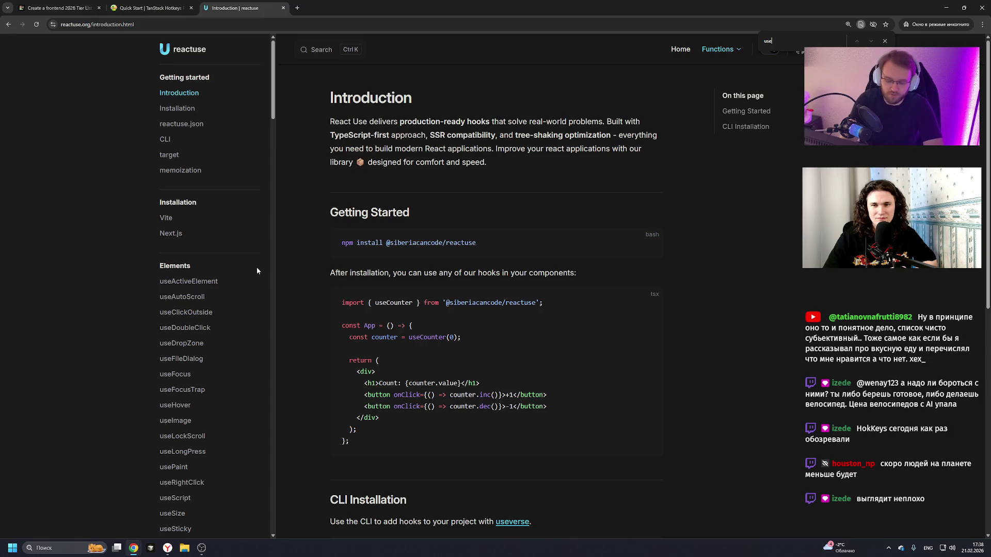
pyautogui.write('Hot')
pyautogui.hotkey('ctrl', 'Return')
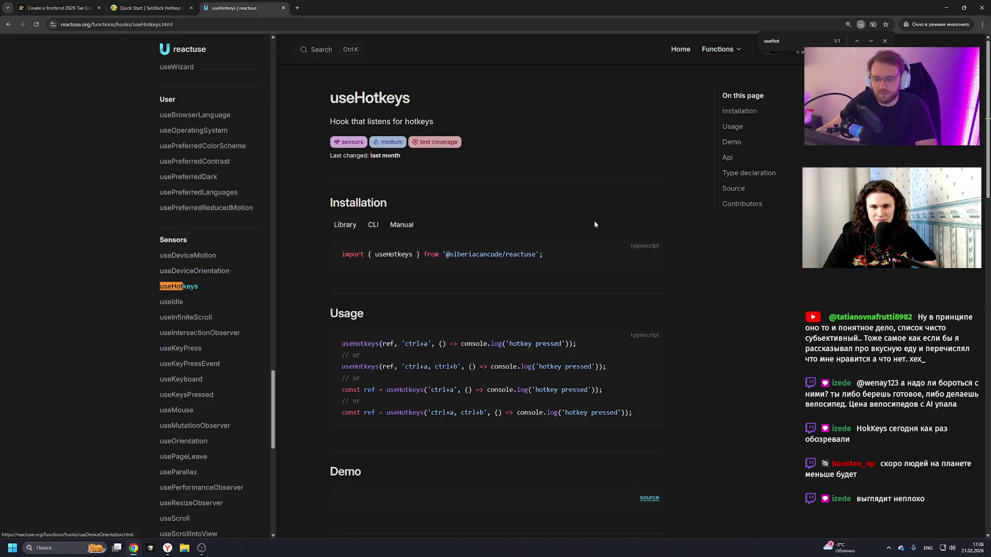
pyautogui.hotkey('ctrl', 'shift', 'Tab')
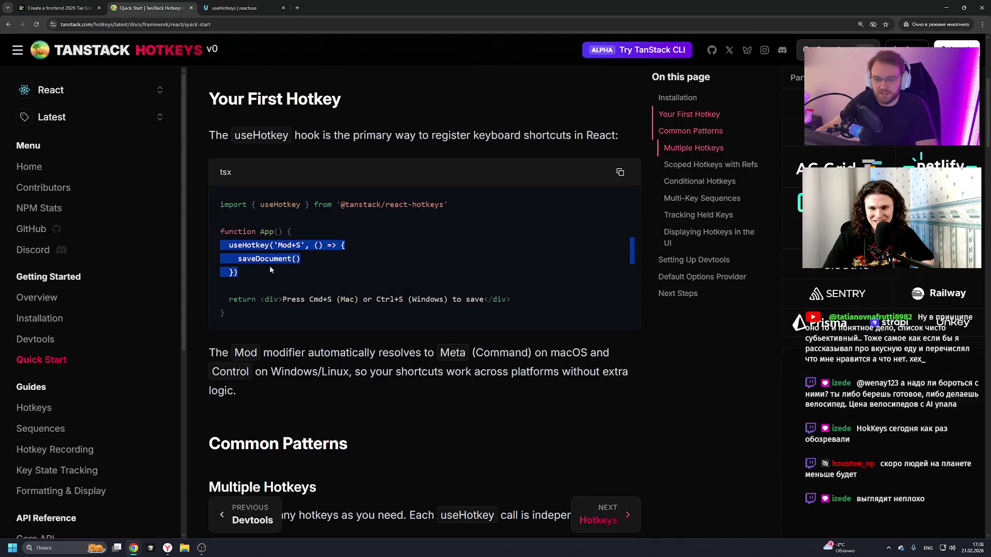
# - Visit the TanStack CLI page, return to the TanStack homepage, then bring the tier list forward
pyautogui.scroll(5, 82, 210)
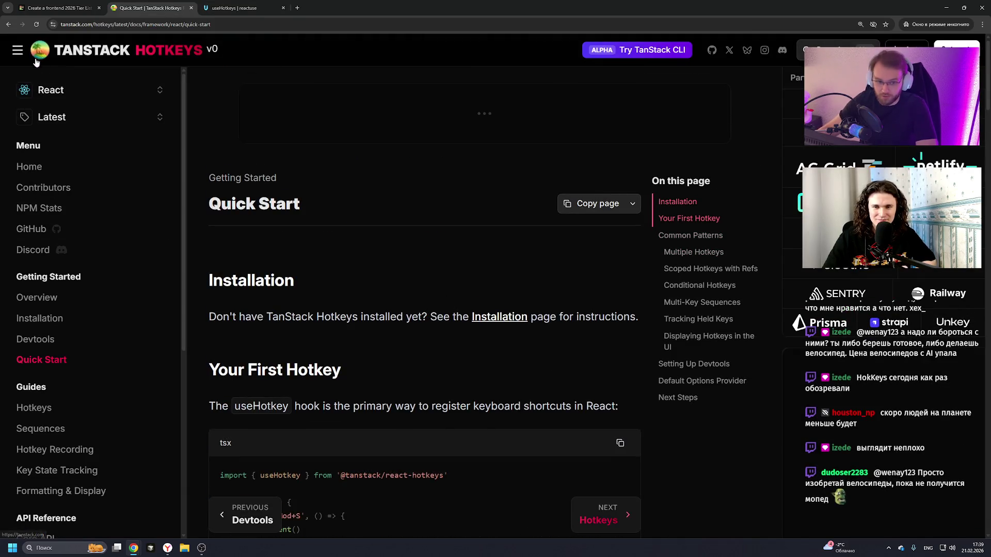
pyautogui.moveTo(37, 58)
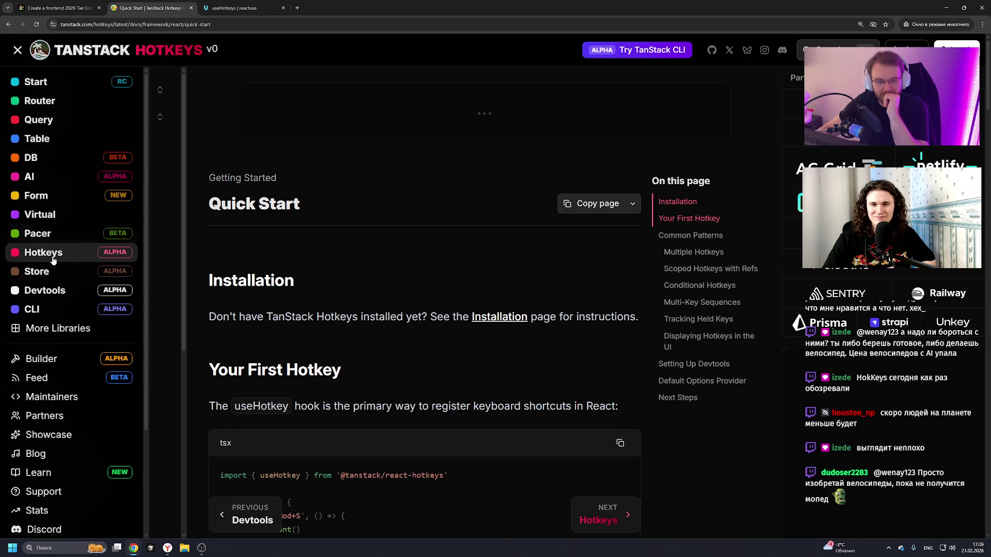
pyautogui.click(66, 311)
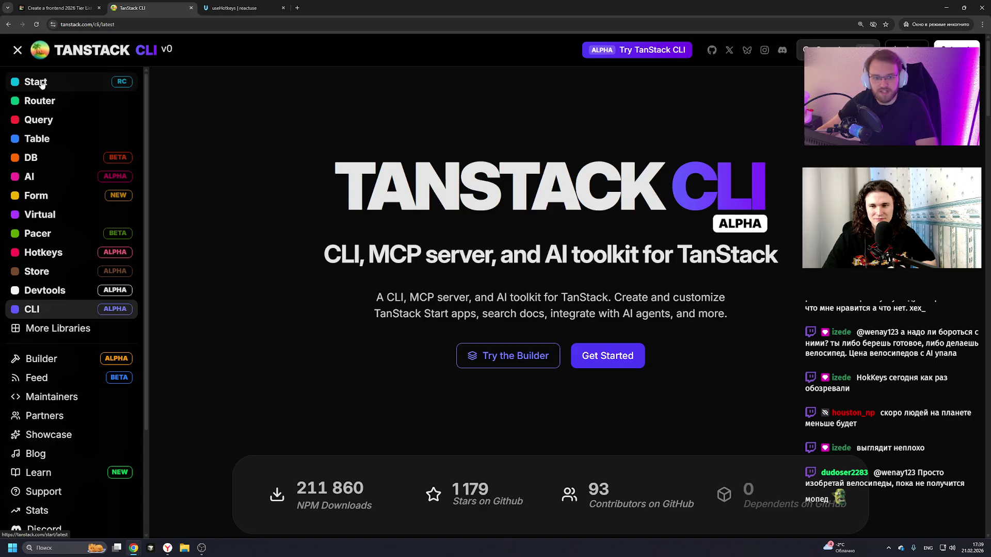
pyautogui.click(46, 50)
pyautogui.scroll(-3, 335, 330)
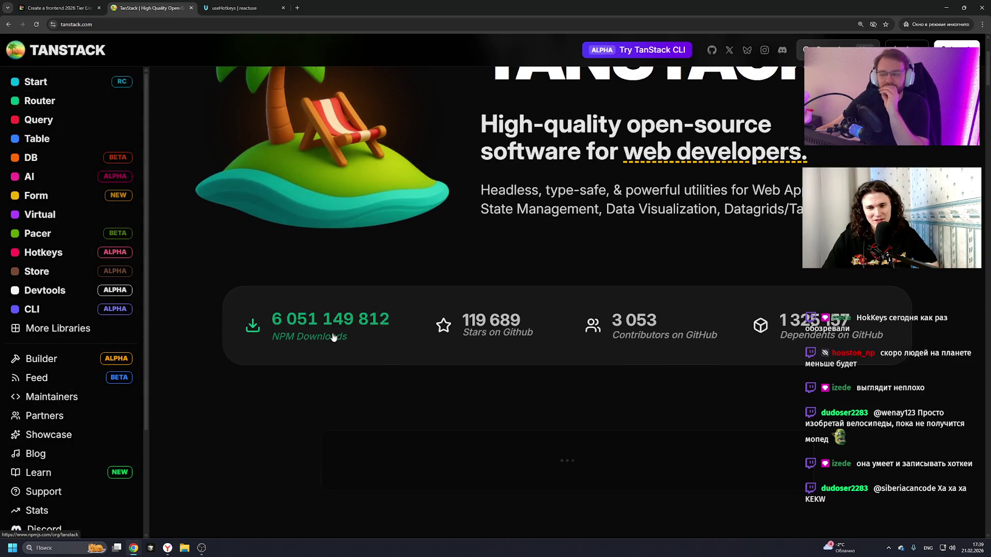
pyautogui.hotkey('ctrl', 'shift', 'Tab')
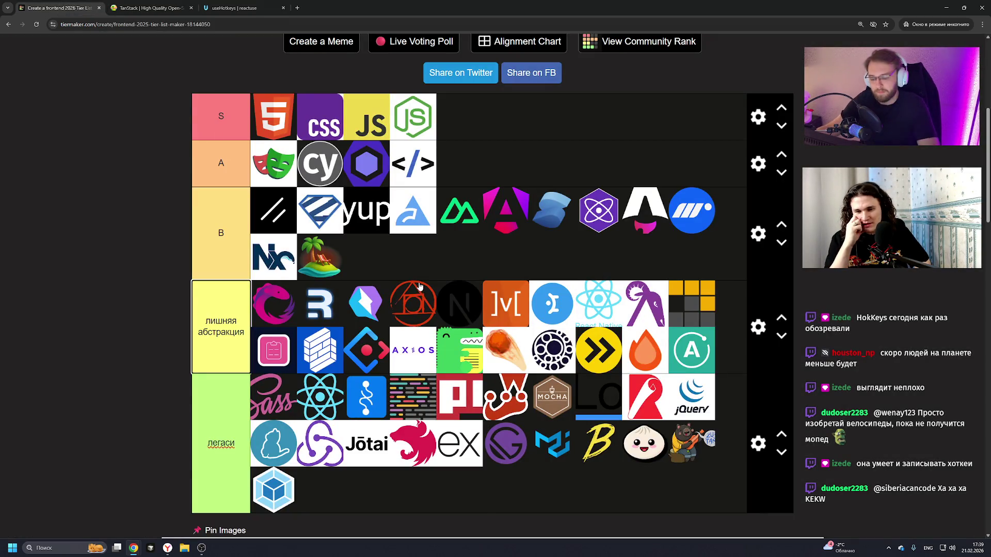
# - In fullscreen, drag the TanStack palm-island logo from tier B to first place in 'лишняя абстракция'
pyautogui.press('F11')
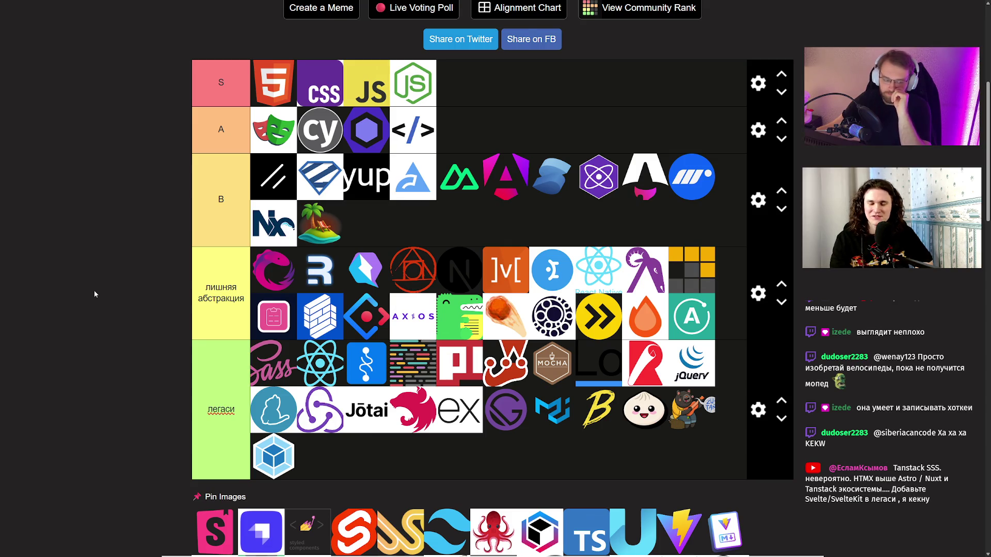
pyautogui.scroll(1, 100, 291)
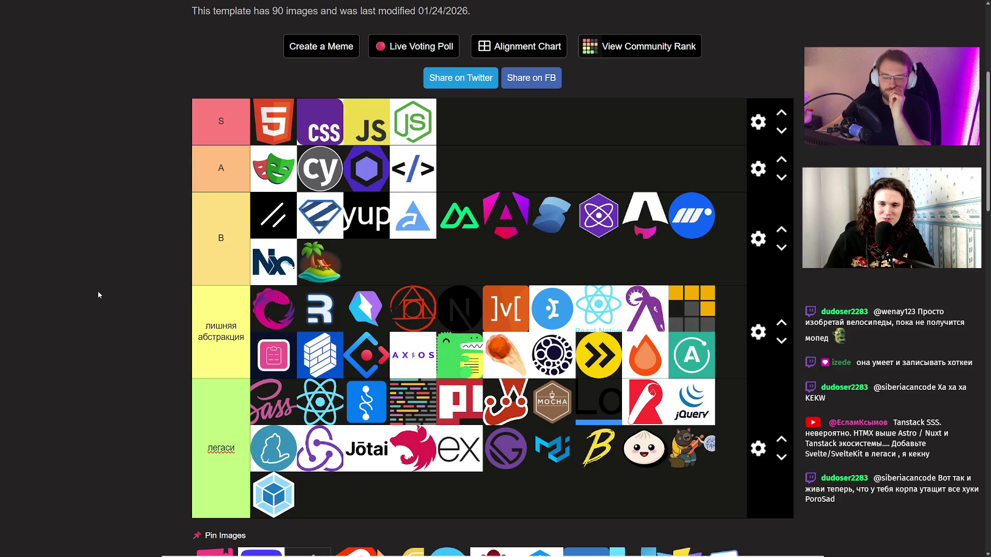
pyautogui.moveTo(315, 262)
pyautogui.mouseDown()
pyautogui.moveTo(259, 305)
pyautogui.moveTo(206, 304)
pyautogui.mouseUp()
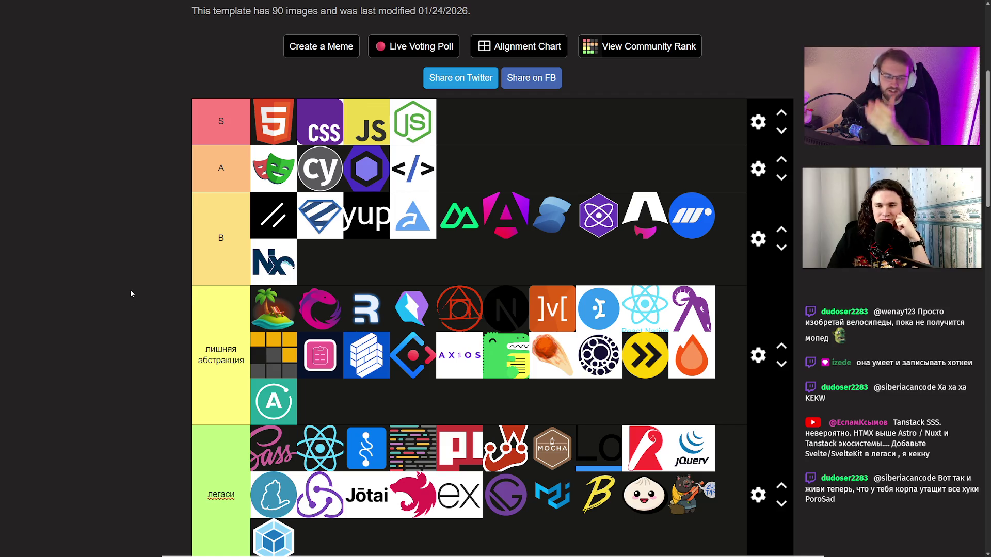